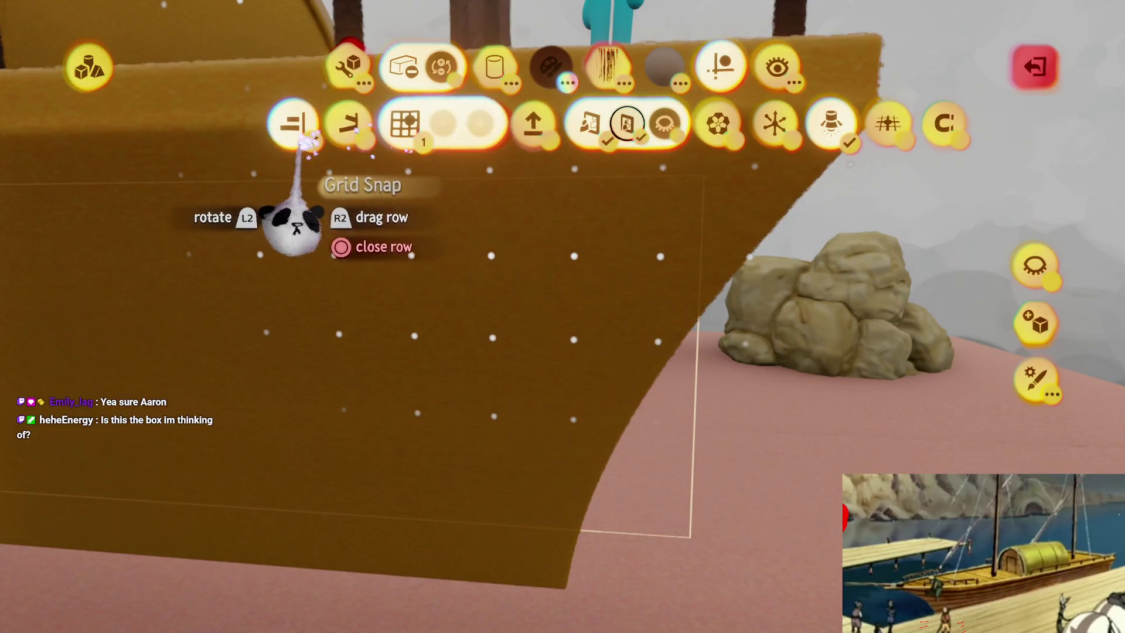
- Smear a dark horizontal groove along the bow hull's side, then stop smearing
{"action": "key", "text": "Escape"}
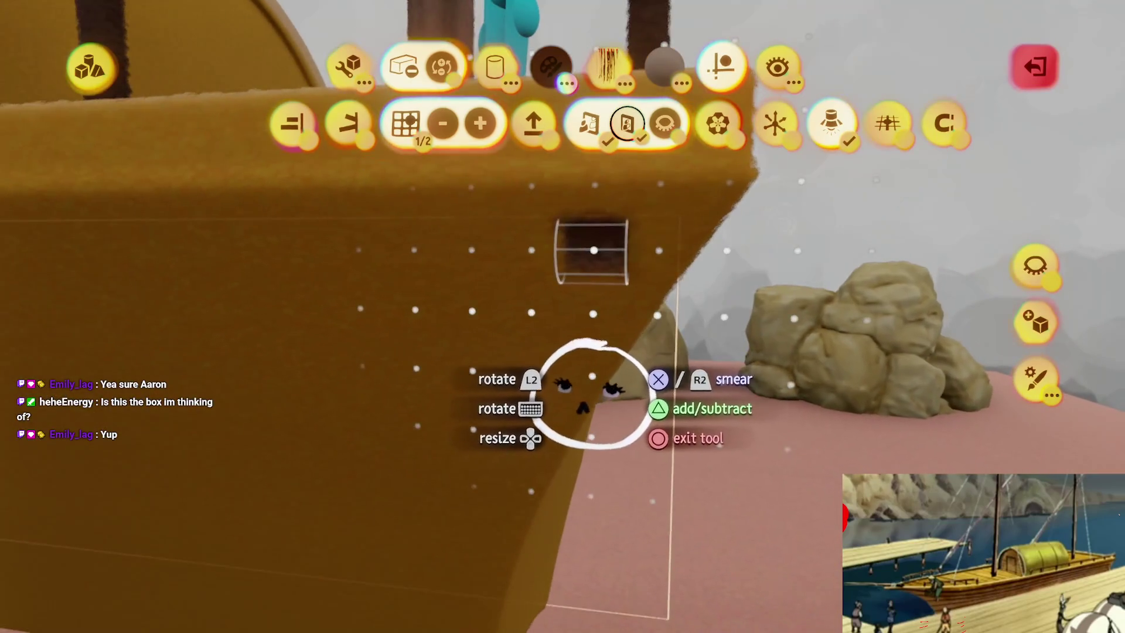
{"action": "key", "text": "Escape"}
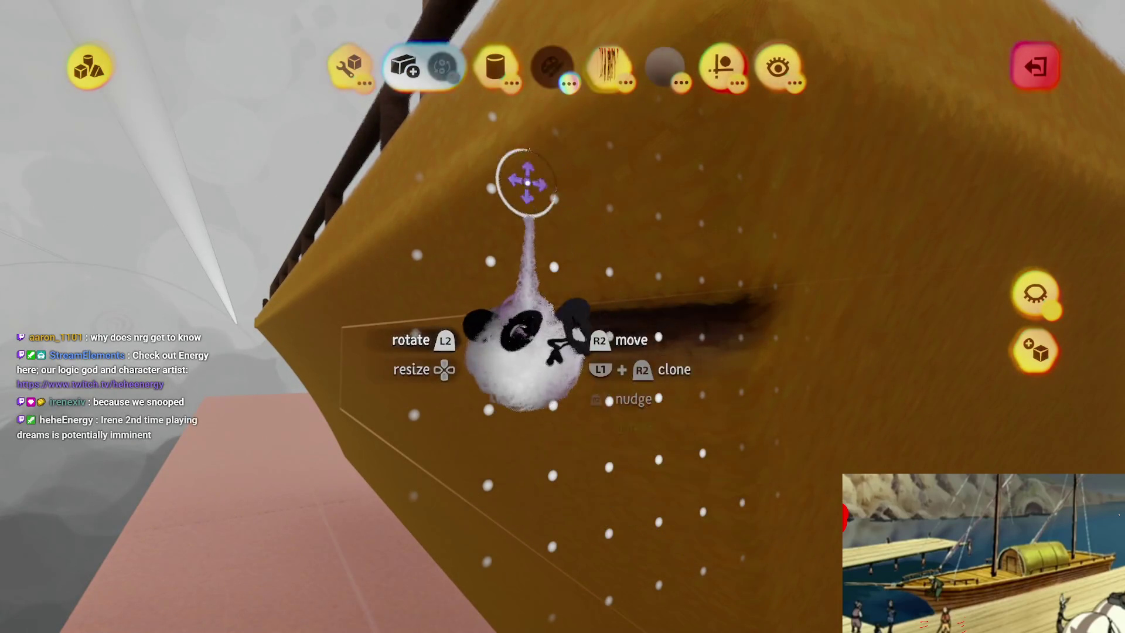
- Grab the dark hull groove and rotate it to about 35° near the bow
{"action": "left_click", "coordinate": [355, 67]}
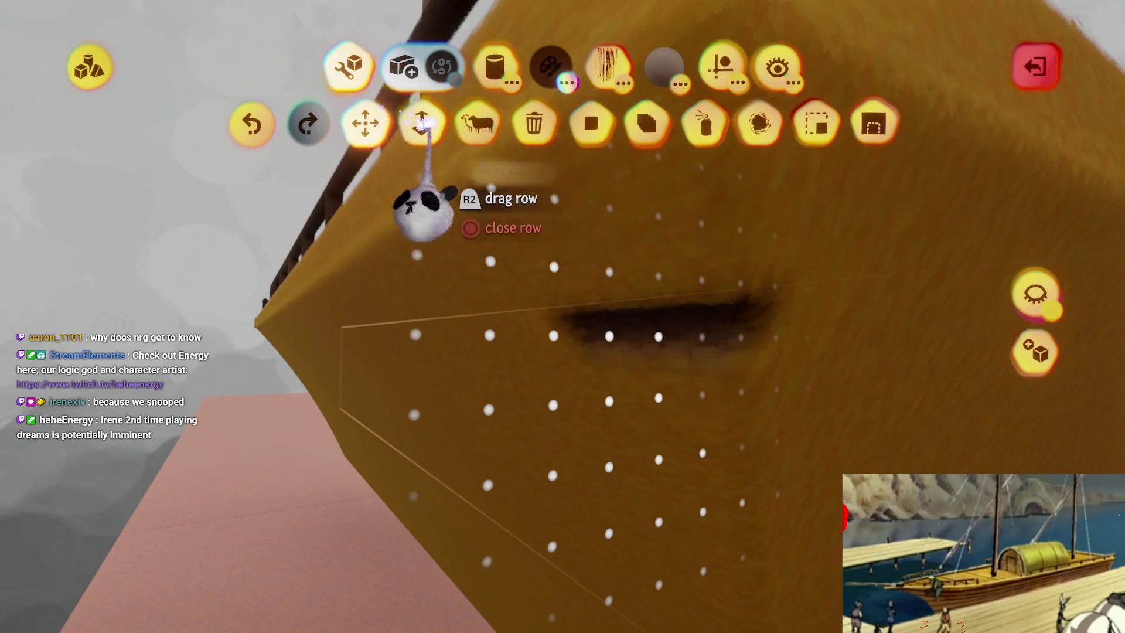
{"action": "key", "text": "Escape"}
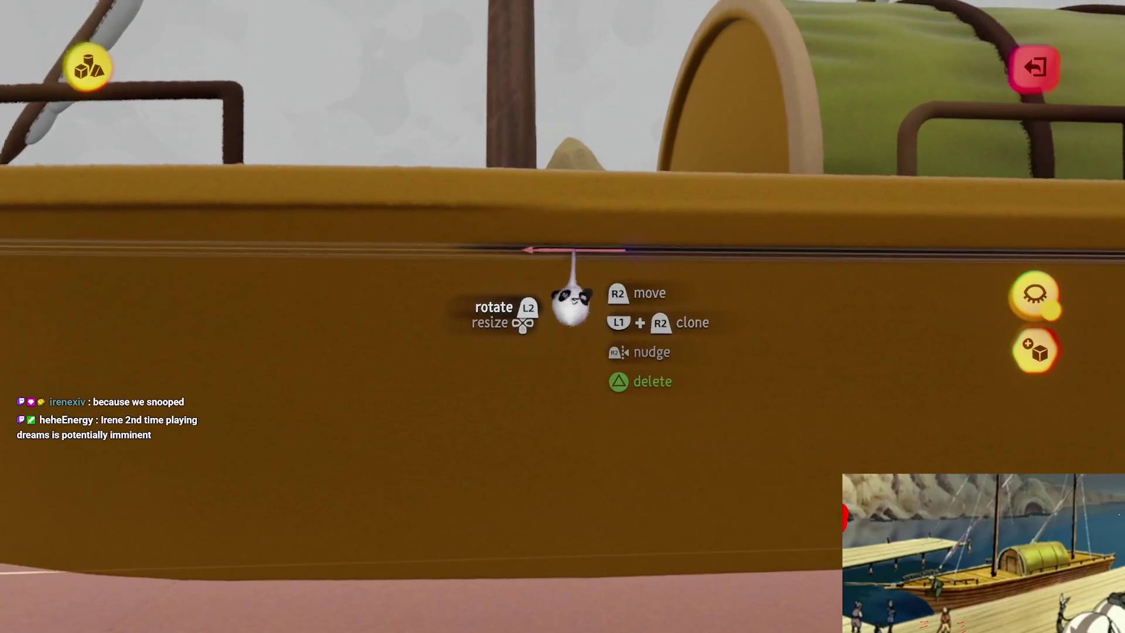
{"action": "left_click_drag", "start_coordinate": [575, 250], "coordinate": [577, 292]}
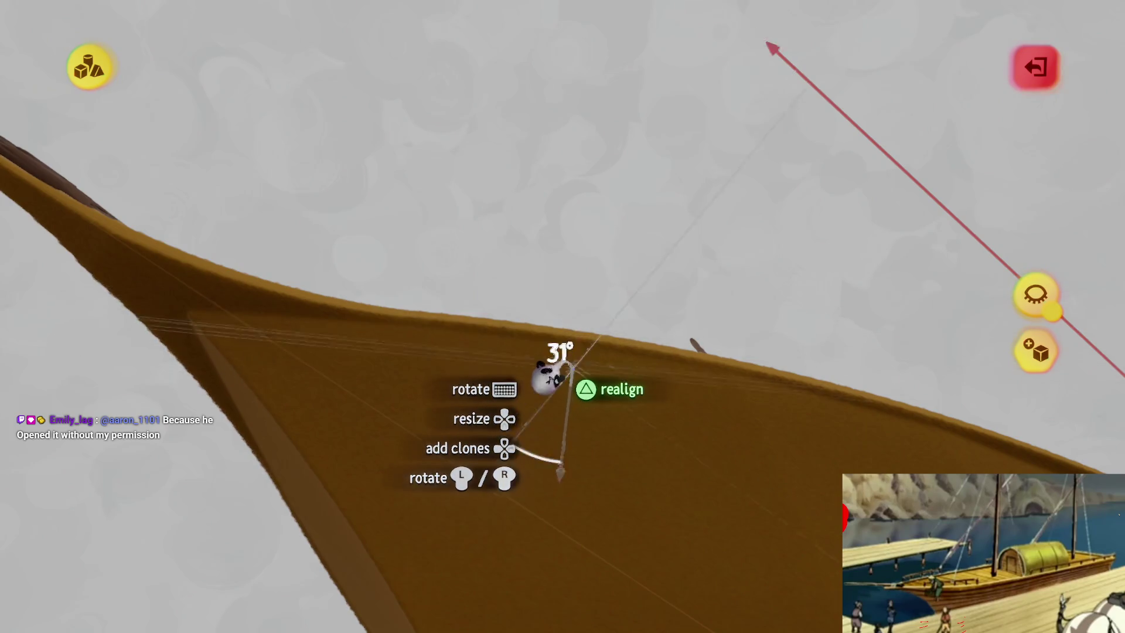
- Clone the held groove into a row of parallel plank lines along the hull side
{"action": "mouse_move", "coordinate": [574, 384]}
{"action": "left_mouse_down"}
{"action": "mouse_move", "coordinate": [551, 430]}
{"action": "mouse_move", "coordinate": [577, 433]}
{"action": "mouse_move", "coordinate": [574, 407]}
{"action": "left_mouse_up"}
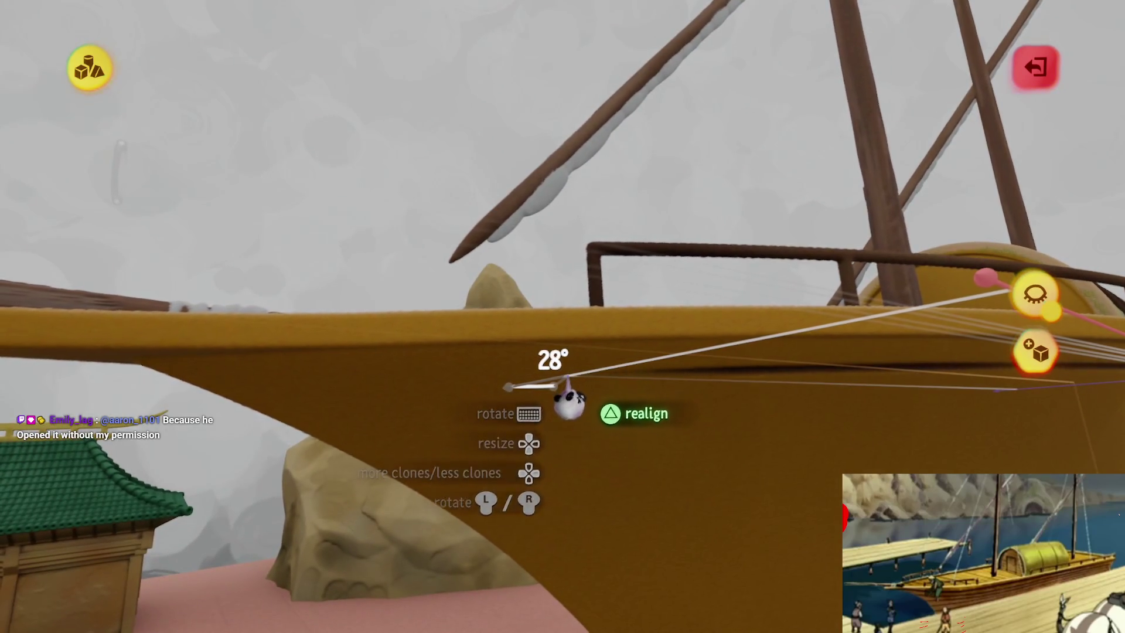
{"action": "mouse_move", "coordinate": [566, 403]}
{"action": "left_mouse_down"}
{"action": "mouse_move", "coordinate": [609, 388]}
{"action": "mouse_move", "coordinate": [652, 329]}
{"action": "mouse_move", "coordinate": [603, 319]}
{"action": "mouse_move", "coordinate": [587, 359]}
{"action": "mouse_move", "coordinate": [588, 271]}
{"action": "mouse_move", "coordinate": [578, 321]}
{"action": "mouse_move", "coordinate": [550, 331]}
{"action": "mouse_move", "coordinate": [530, 308]}
{"action": "mouse_move", "coordinate": [537, 339]}
{"action": "mouse_move", "coordinate": [497, 386]}
{"action": "mouse_move", "coordinate": [519, 296]}
{"action": "mouse_move", "coordinate": [549, 287]}
{"action": "mouse_move", "coordinate": [553, 298]}
{"action": "left_mouse_up"}
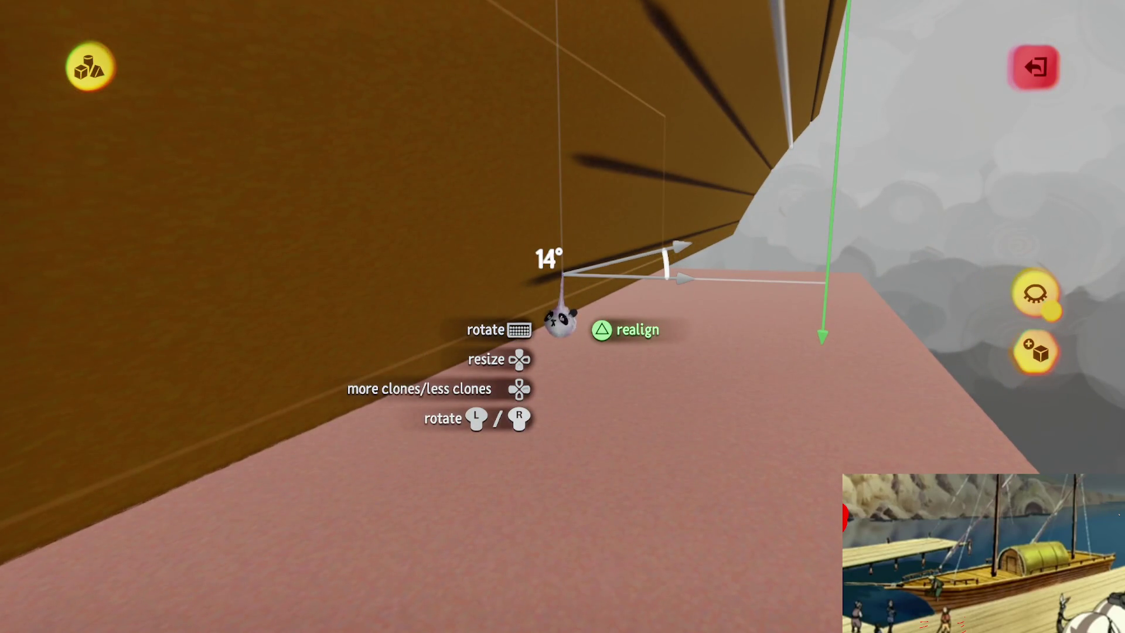
{"action": "mouse_move", "coordinate": [553, 329]}
{"action": "left_mouse_down"}
{"action": "mouse_move", "coordinate": [548, 218]}
{"action": "mouse_move", "coordinate": [557, 221]}
{"action": "mouse_move", "coordinate": [537, 294]}
{"action": "mouse_move", "coordinate": [542, 211]}
{"action": "mouse_move", "coordinate": [533, 318]}
{"action": "mouse_move", "coordinate": [545, 339]}
{"action": "mouse_move", "coordinate": [524, 281]}
{"action": "mouse_move", "coordinate": [540, 284]}
{"action": "left_mouse_up"}
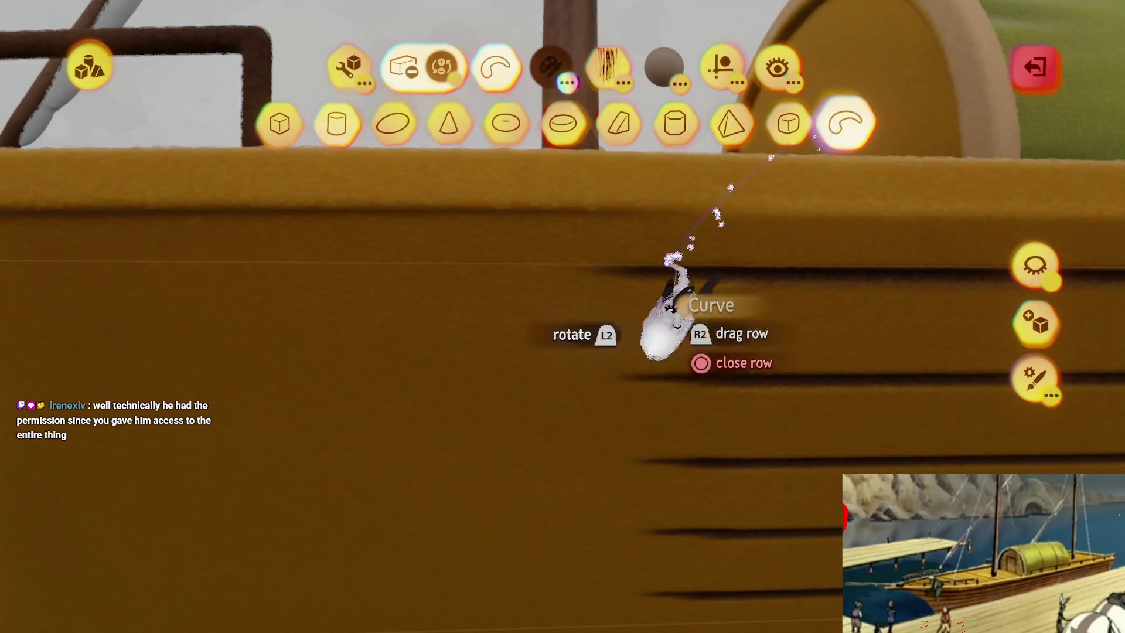
- Enable Surface Snap and smear another dark plank line along the hull toward the bow
{"action": "left_click_drag", "start_coordinate": [579, 362], "coordinate": [579, 340]}
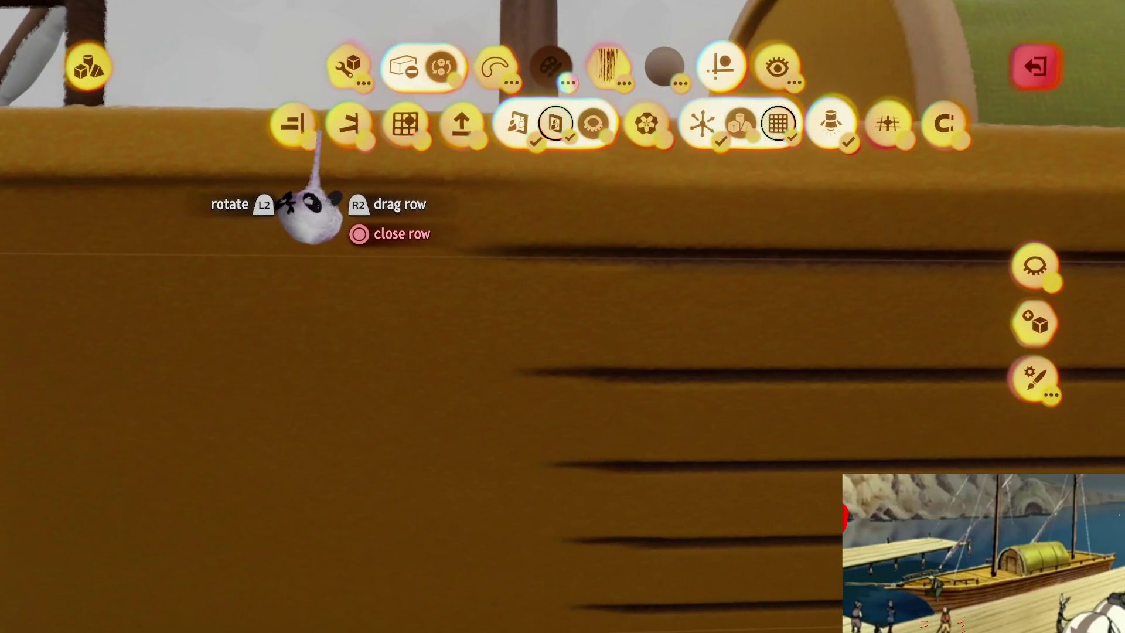
{"action": "left_click", "coordinate": [295, 123]}
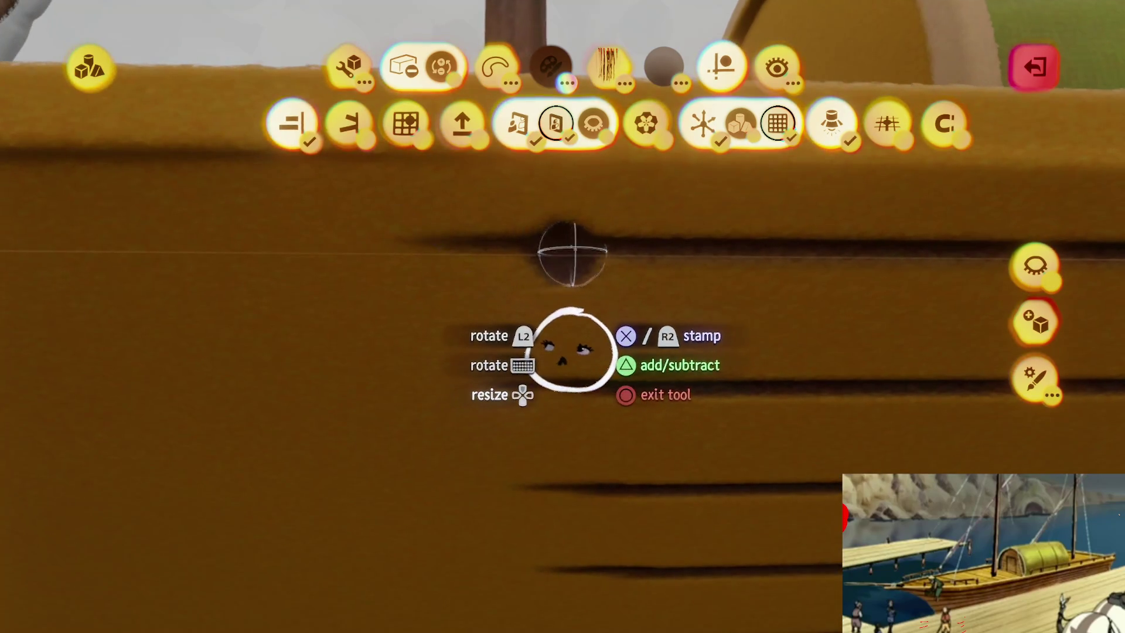
{"action": "left_click_drag", "start_coordinate": [545, 346], "coordinate": [571, 413]}
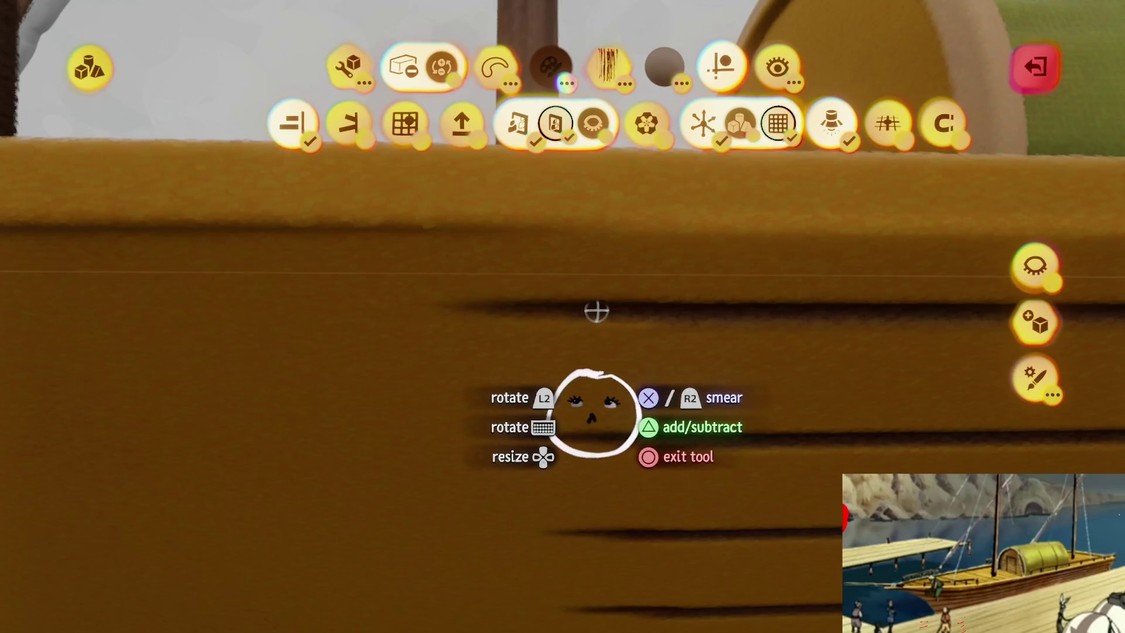
{"action": "mouse_move", "coordinate": [597, 310]}
{"action": "left_mouse_down"}
{"action": "mouse_move", "coordinate": [562, 339]}
{"action": "mouse_move", "coordinate": [575, 351]}
{"action": "mouse_move", "coordinate": [565, 324]}
{"action": "mouse_move", "coordinate": [553, 374]}
{"action": "mouse_move", "coordinate": [570, 366]}
{"action": "mouse_move", "coordinate": [554, 330]}
{"action": "left_mouse_up"}
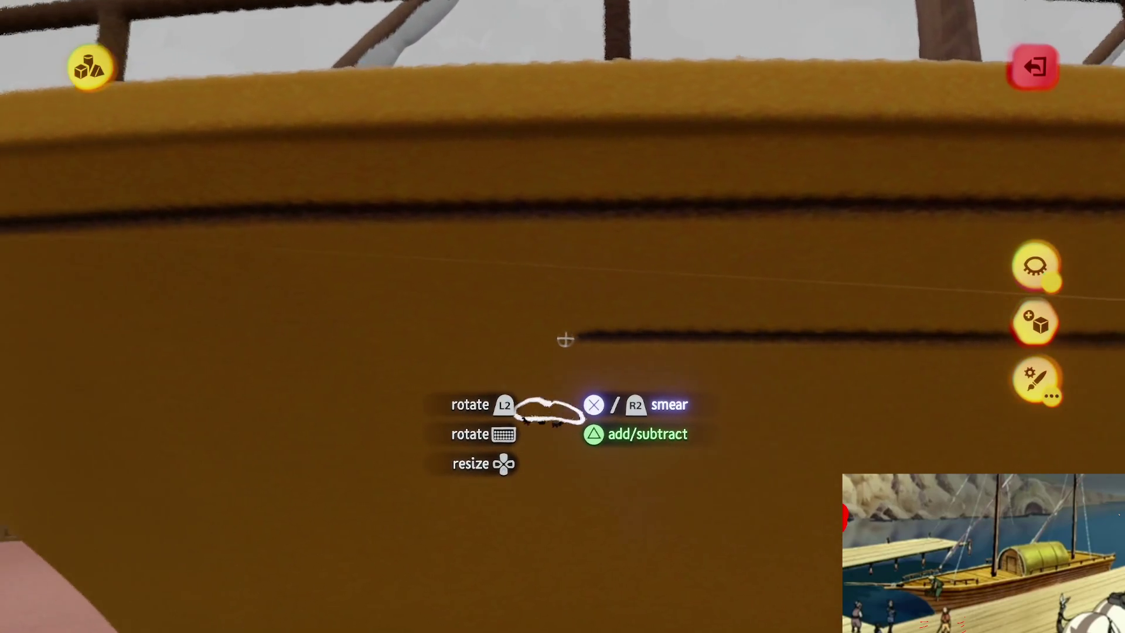
{"action": "mouse_move", "coordinate": [564, 340]}
{"action": "left_mouse_down"}
{"action": "mouse_move", "coordinate": [532, 359]}
{"action": "mouse_move", "coordinate": [552, 368]}
{"action": "left_mouse_up"}
{"action": "scroll", "coordinate": [552, 369], "scroll_direction": "up", "scroll_amount": 5}
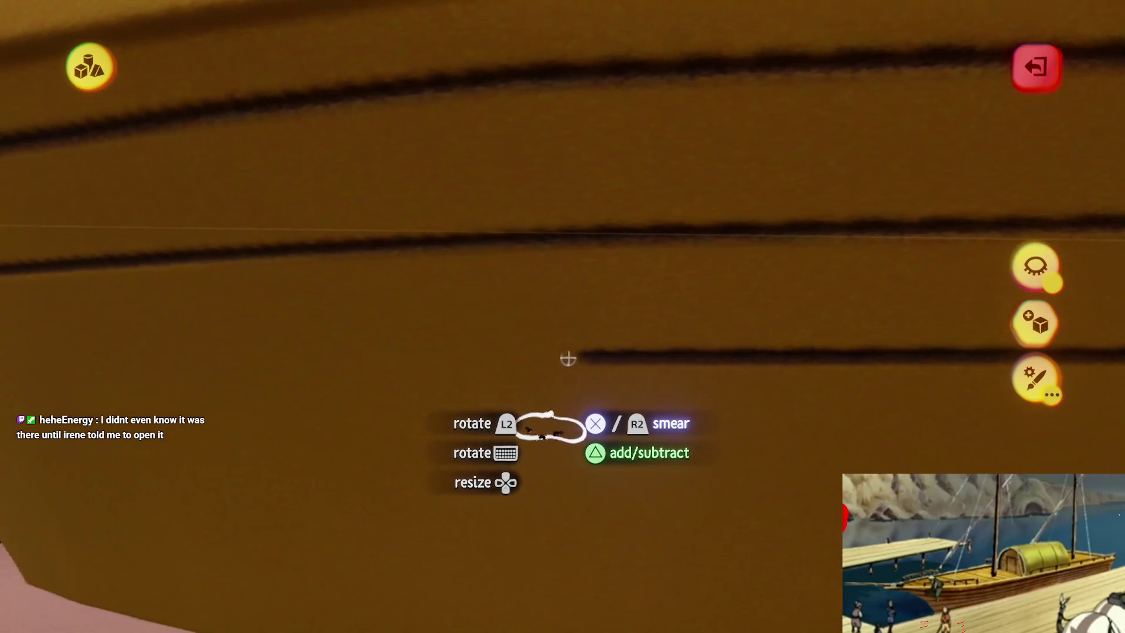
{"action": "left_click_drag", "start_coordinate": [566, 360], "coordinate": [549, 363]}
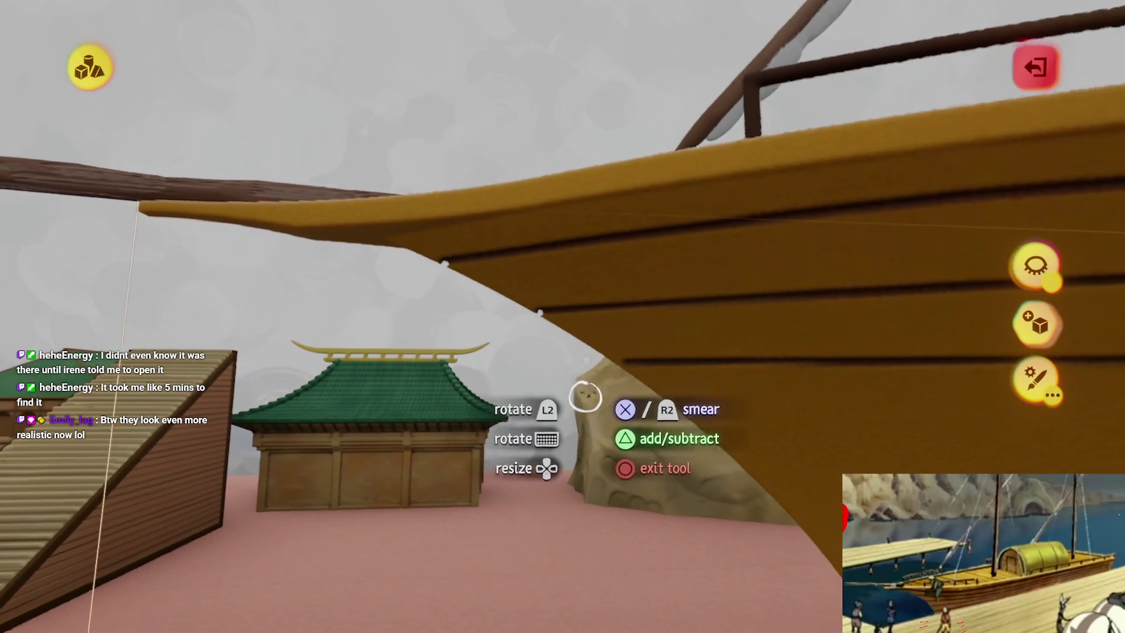
- Turn the Smear brush horizontal and smear the plank grooves near the bow
{"action": "scroll", "coordinate": [598, 334], "scroll_direction": "up", "scroll_amount": 5}
{"action": "left_click_drag", "start_coordinate": [597, 334], "coordinate": [574, 335]}
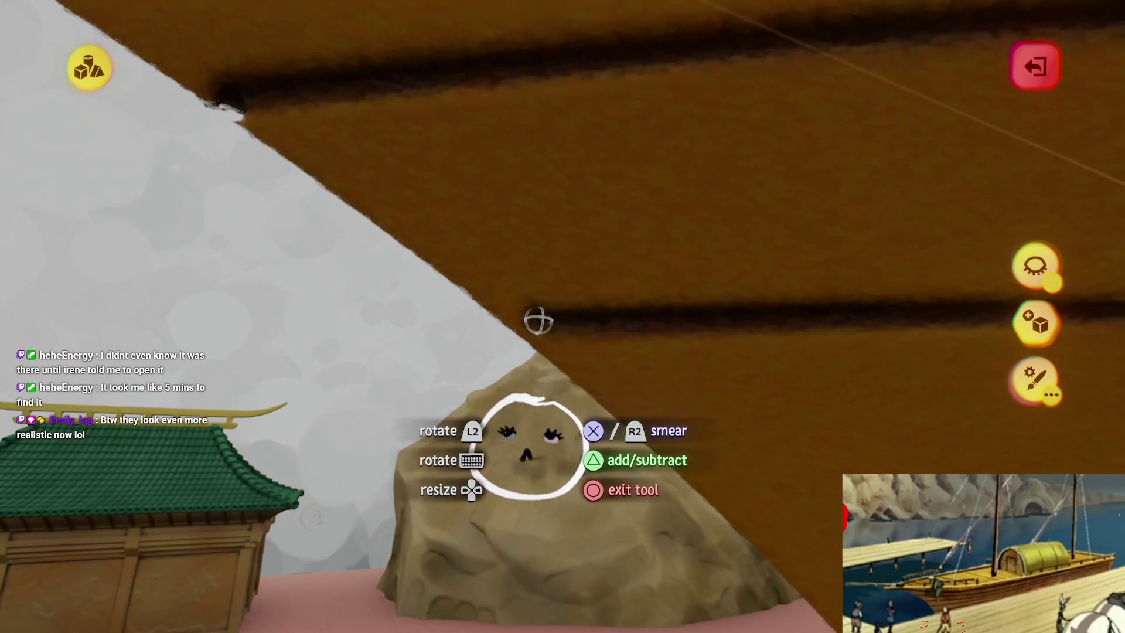
{"action": "mouse_move", "coordinate": [550, 402]}
{"action": "left_mouse_down"}
{"action": "mouse_move", "coordinate": [534, 394]}
{"action": "mouse_move", "coordinate": [574, 359]}
{"action": "mouse_move", "coordinate": [569, 380]}
{"action": "mouse_move", "coordinate": [555, 372]}
{"action": "mouse_move", "coordinate": [559, 390]}
{"action": "left_mouse_up"}
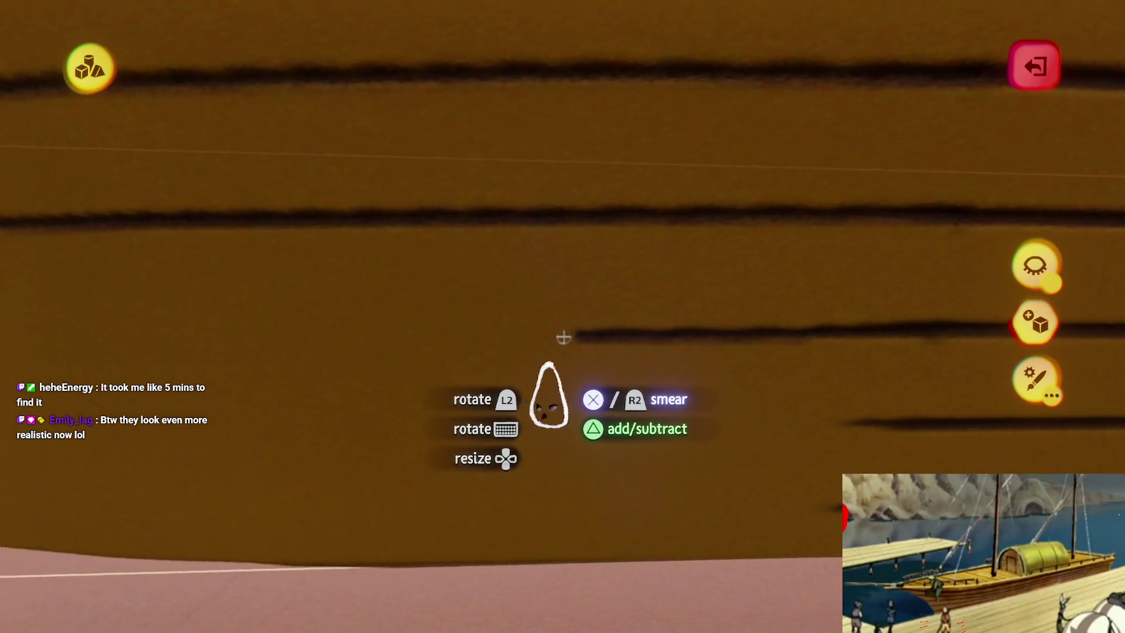
{"action": "left_click_drag", "start_coordinate": [565, 340], "coordinate": [564, 340]}
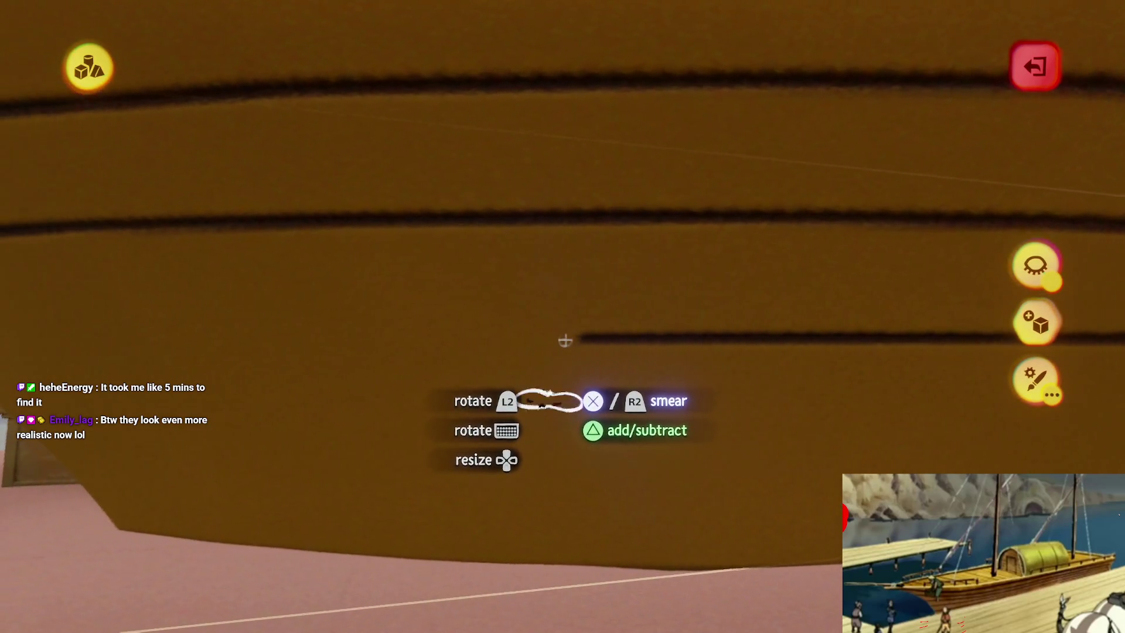
{"action": "mouse_move", "coordinate": [548, 396]}
{"action": "left_mouse_down"}
{"action": "mouse_move", "coordinate": [539, 376]}
{"action": "mouse_move", "coordinate": [570, 364]}
{"action": "mouse_move", "coordinate": [562, 293]}
{"action": "mouse_move", "coordinate": [559, 378]}
{"action": "left_mouse_up"}
{"action": "left_click_drag", "start_coordinate": [563, 314], "coordinate": [562, 331]}
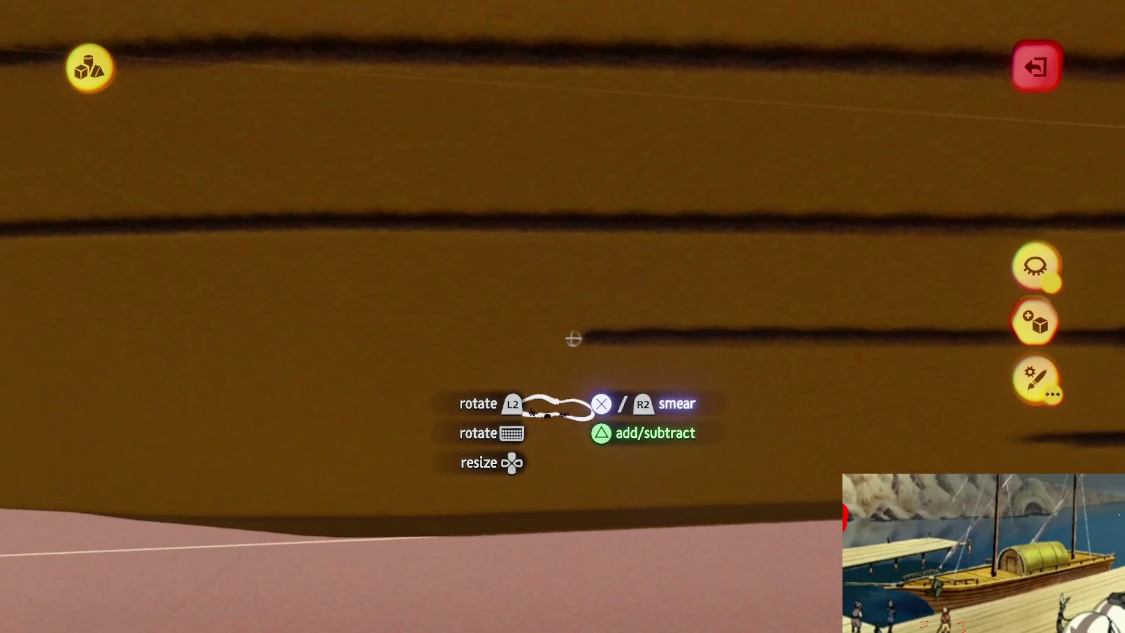
{"action": "mouse_move", "coordinate": [574, 341]}
{"action": "left_mouse_down"}
{"action": "mouse_move", "coordinate": [524, 344]}
{"action": "mouse_move", "coordinate": [572, 359]}
{"action": "mouse_move", "coordinate": [552, 365]}
{"action": "left_mouse_up"}
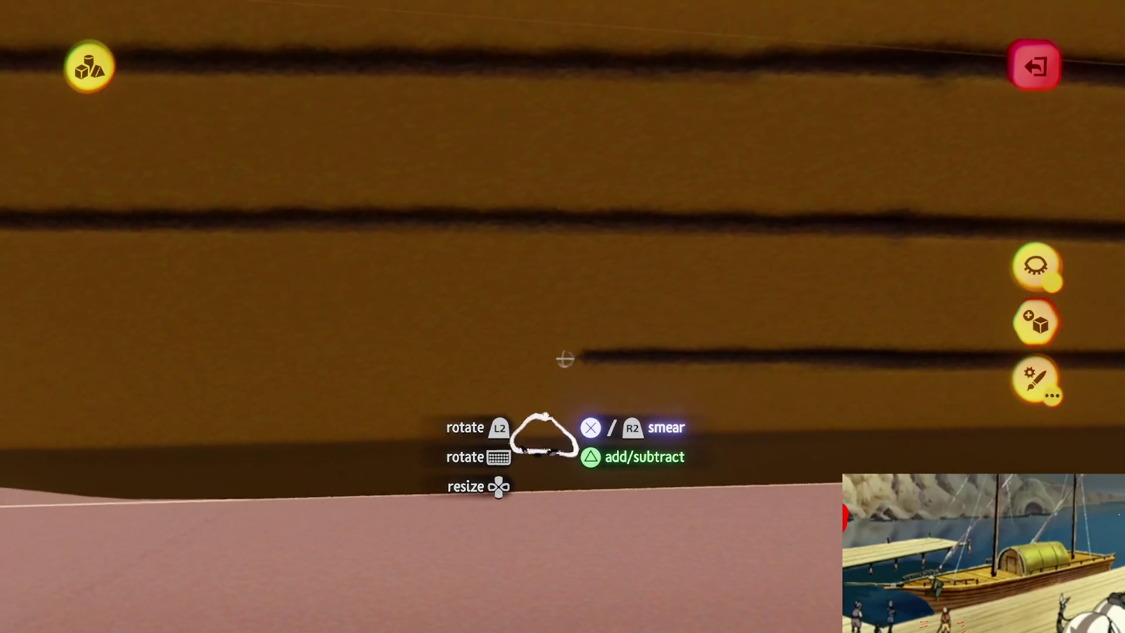
- Orbit around the bow and zoom out to view the fully planked hull
{"action": "mouse_move", "coordinate": [566, 360]}
{"action": "left_mouse_down"}
{"action": "mouse_move", "coordinate": [544, 373]}
{"action": "mouse_move", "coordinate": [545, 359]}
{"action": "mouse_move", "coordinate": [546, 402]}
{"action": "mouse_move", "coordinate": [538, 353]}
{"action": "left_mouse_up"}
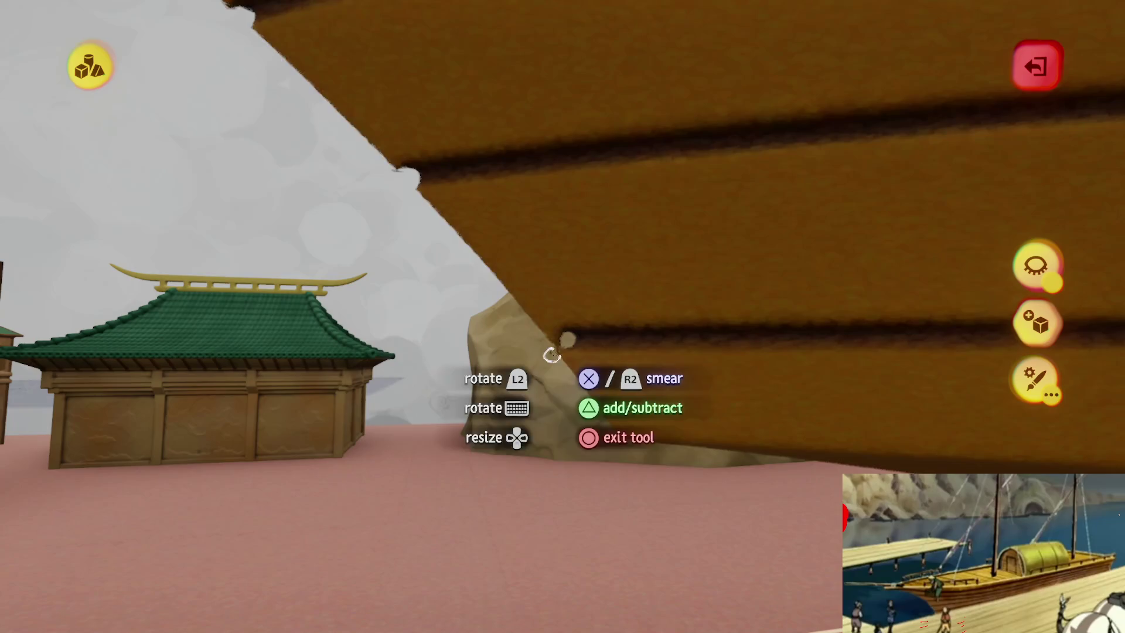
{"action": "mouse_move", "coordinate": [676, 182]}
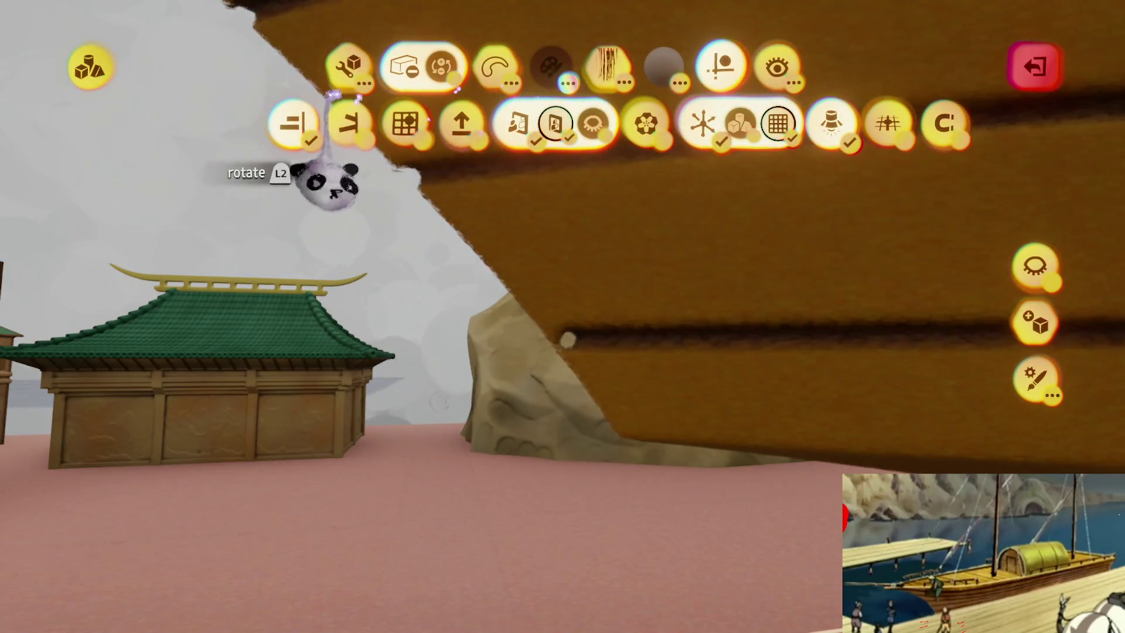
{"action": "mouse_move", "coordinate": [580, 328]}
{"action": "left_mouse_down"}
{"action": "mouse_move", "coordinate": [534, 334]}
{"action": "mouse_move", "coordinate": [492, 371]}
{"action": "mouse_move", "coordinate": [492, 389]}
{"action": "mouse_move", "coordinate": [507, 358]}
{"action": "mouse_move", "coordinate": [507, 291]}
{"action": "left_mouse_up"}
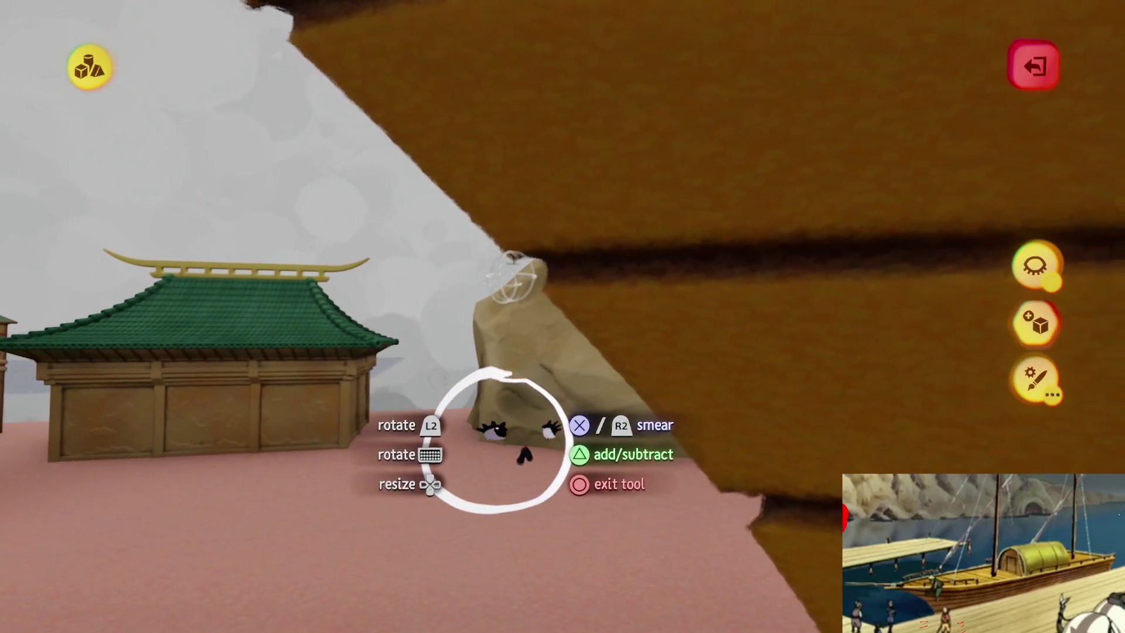
{"action": "mouse_move", "coordinate": [498, 439]}
{"action": "left_mouse_down"}
{"action": "mouse_move", "coordinate": [477, 431]}
{"action": "mouse_move", "coordinate": [503, 443]}
{"action": "mouse_move", "coordinate": [494, 439]}
{"action": "mouse_move", "coordinate": [509, 402]}
{"action": "mouse_move", "coordinate": [529, 401]}
{"action": "mouse_move", "coordinate": [553, 440]}
{"action": "mouse_move", "coordinate": [540, 439]}
{"action": "mouse_move", "coordinate": [535, 463]}
{"action": "mouse_move", "coordinate": [459, 377]}
{"action": "mouse_move", "coordinate": [525, 417]}
{"action": "mouse_move", "coordinate": [513, 409]}
{"action": "mouse_move", "coordinate": [559, 494]}
{"action": "left_mouse_up"}
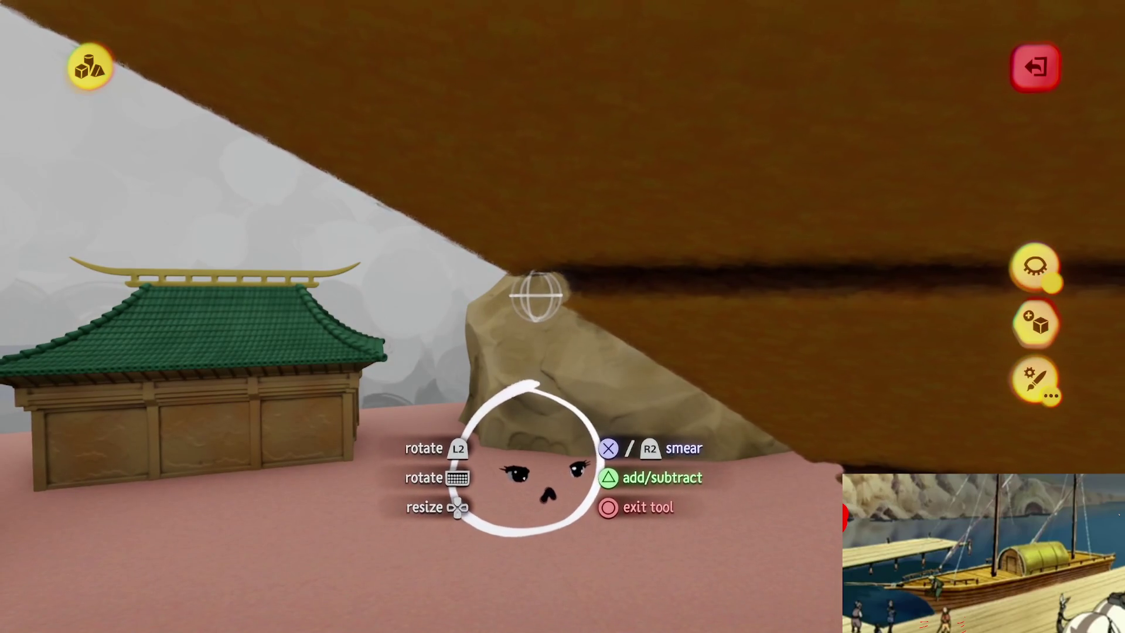
{"action": "mouse_move", "coordinate": [521, 456]}
{"action": "left_mouse_down"}
{"action": "mouse_move", "coordinate": [520, 508]}
{"action": "mouse_move", "coordinate": [532, 402]}
{"action": "mouse_move", "coordinate": [523, 433]}
{"action": "left_mouse_up"}
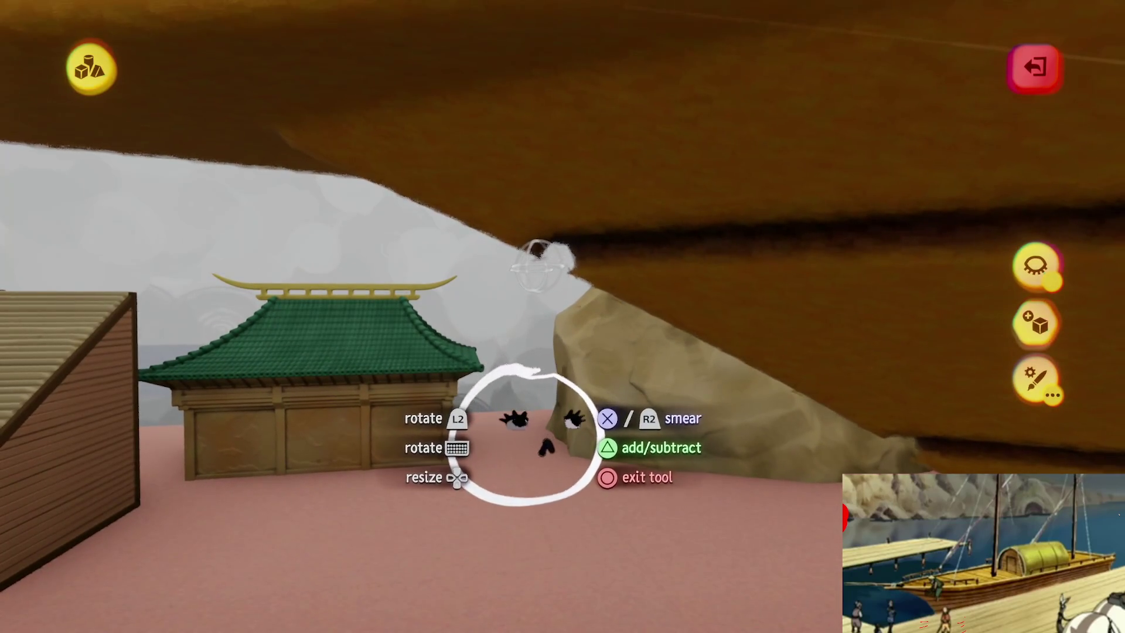
{"action": "mouse_move", "coordinate": [539, 273]}
{"action": "left_mouse_down"}
{"action": "mouse_move", "coordinate": [553, 244]}
{"action": "mouse_move", "coordinate": [534, 293]}
{"action": "mouse_move", "coordinate": [545, 266]}
{"action": "left_mouse_up"}
{"action": "scroll", "coordinate": [545, 266], "scroll_direction": "up", "scroll_amount": 8}
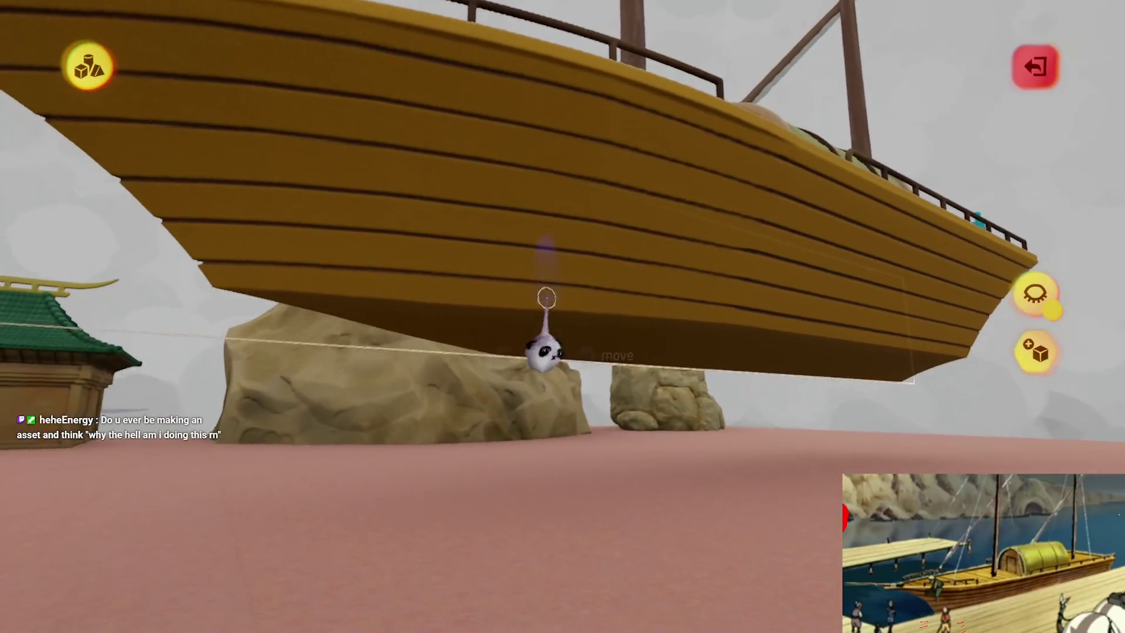
{"action": "scroll", "coordinate": [546, 298], "scroll_direction": "up", "scroll_amount": 5}
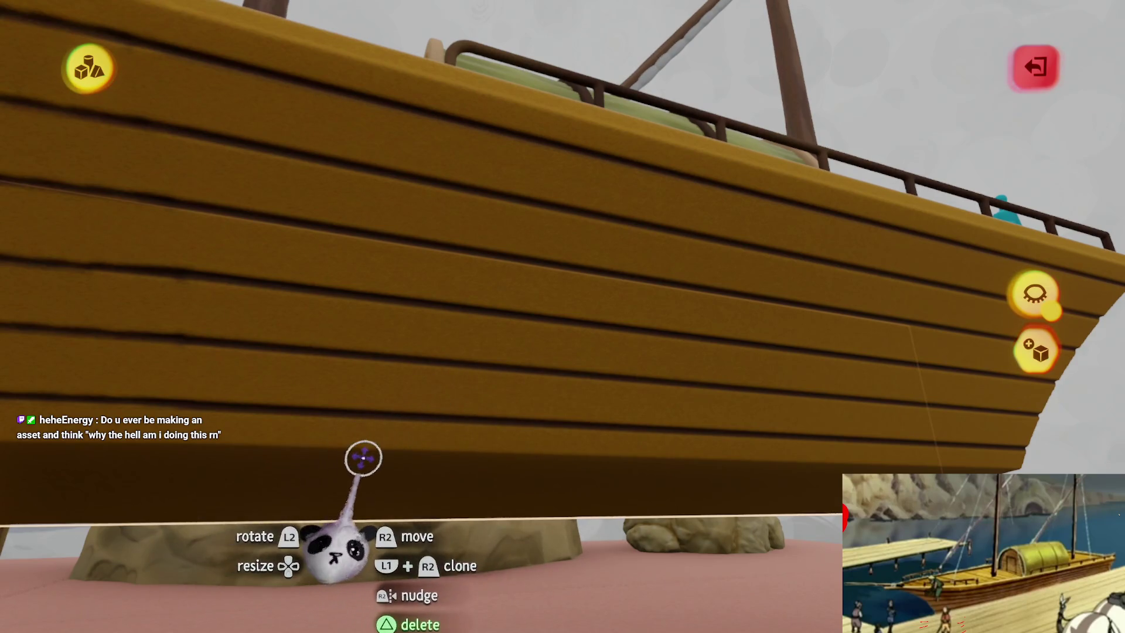
{"action": "mouse_move", "coordinate": [472, 422]}
{"action": "left_mouse_down"}
{"action": "mouse_move", "coordinate": [500, 394]}
{"action": "mouse_move", "coordinate": [517, 282]}
{"action": "mouse_move", "coordinate": [647, 188]}
{"action": "mouse_move", "coordinate": [509, 238]}
{"action": "mouse_move", "coordinate": [533, 332]}
{"action": "mouse_move", "coordinate": [532, 311]}
{"action": "left_mouse_up"}
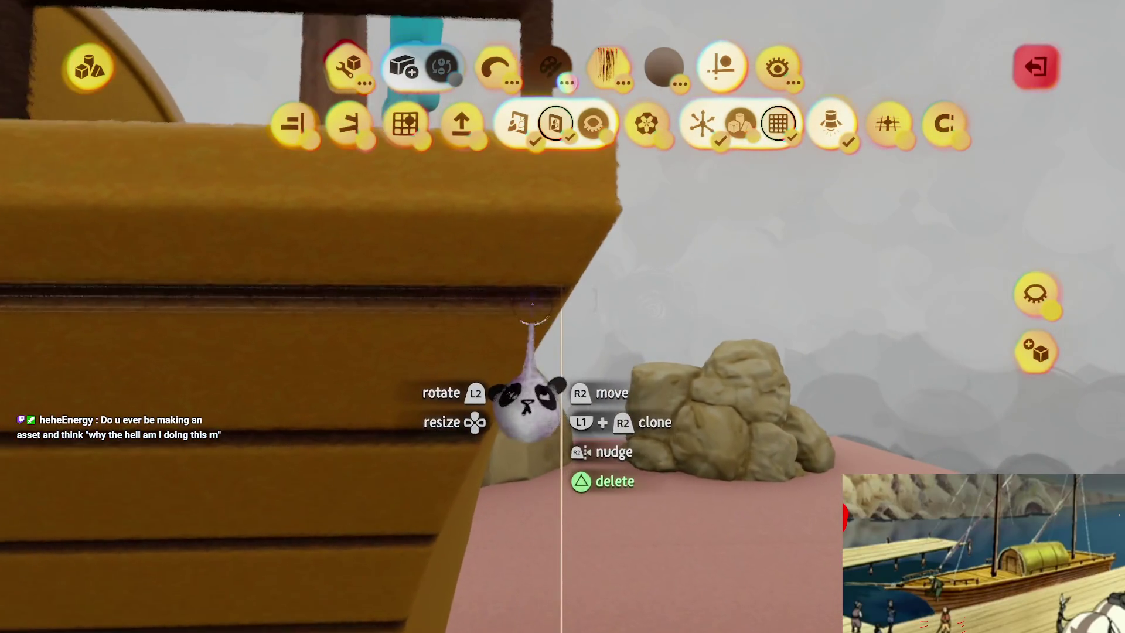
{"action": "mouse_move", "coordinate": [546, 302]}
{"action": "left_mouse_down"}
{"action": "mouse_move", "coordinate": [515, 296]}
{"action": "mouse_move", "coordinate": [522, 319]}
{"action": "mouse_move", "coordinate": [547, 296]}
{"action": "mouse_move", "coordinate": [539, 317]}
{"action": "mouse_move", "coordinate": [556, 381]}
{"action": "mouse_move", "coordinate": [532, 346]}
{"action": "mouse_move", "coordinate": [557, 369]}
{"action": "mouse_move", "coordinate": [574, 274]}
{"action": "mouse_move", "coordinate": [570, 393]}
{"action": "mouse_move", "coordinate": [539, 369]}
{"action": "mouse_move", "coordinate": [567, 403]}
{"action": "mouse_move", "coordinate": [582, 396]}
{"action": "mouse_move", "coordinate": [557, 410]}
{"action": "mouse_move", "coordinate": [545, 372]}
{"action": "mouse_move", "coordinate": [561, 331]}
{"action": "mouse_move", "coordinate": [541, 351]}
{"action": "mouse_move", "coordinate": [518, 350]}
{"action": "mouse_move", "coordinate": [510, 381]}
{"action": "mouse_move", "coordinate": [584, 464]}
{"action": "left_mouse_up"}
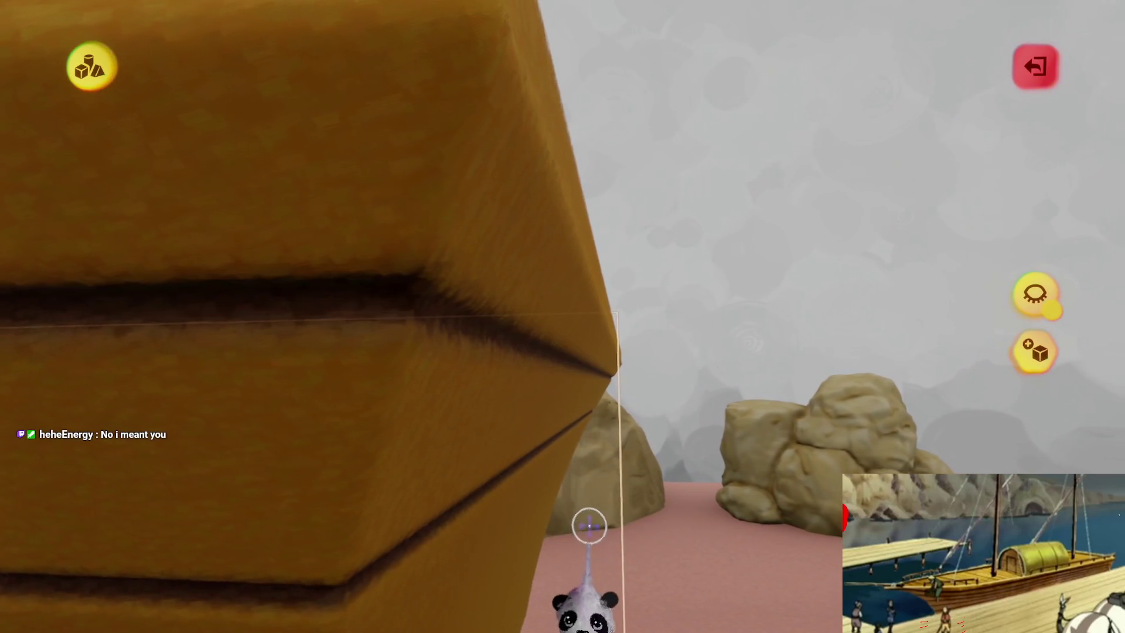
- Grab the plank hull and drop it at a new spot beside the pink ground
{"action": "mouse_move", "coordinate": [545, 422]}
{"action": "left_mouse_down"}
{"action": "mouse_move", "coordinate": [512, 376]}
{"action": "mouse_move", "coordinate": [520, 328]}
{"action": "mouse_move", "coordinate": [530, 404]}
{"action": "mouse_move", "coordinate": [523, 379]}
{"action": "mouse_move", "coordinate": [495, 382]}
{"action": "mouse_move", "coordinate": [508, 377]}
{"action": "mouse_move", "coordinate": [492, 361]}
{"action": "left_mouse_up"}
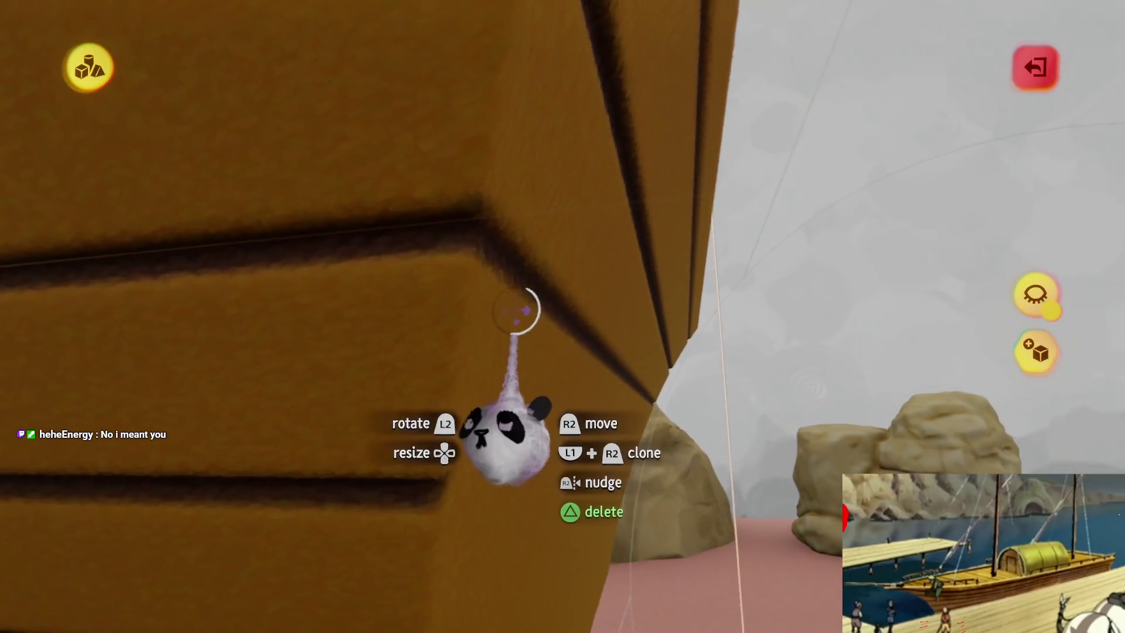
{"action": "mouse_move", "coordinate": [515, 310]}
{"action": "left_mouse_down"}
{"action": "mouse_move", "coordinate": [520, 251]}
{"action": "mouse_move", "coordinate": [515, 402]}
{"action": "mouse_move", "coordinate": [533, 363]}
{"action": "mouse_move", "coordinate": [481, 341]}
{"action": "left_mouse_up"}
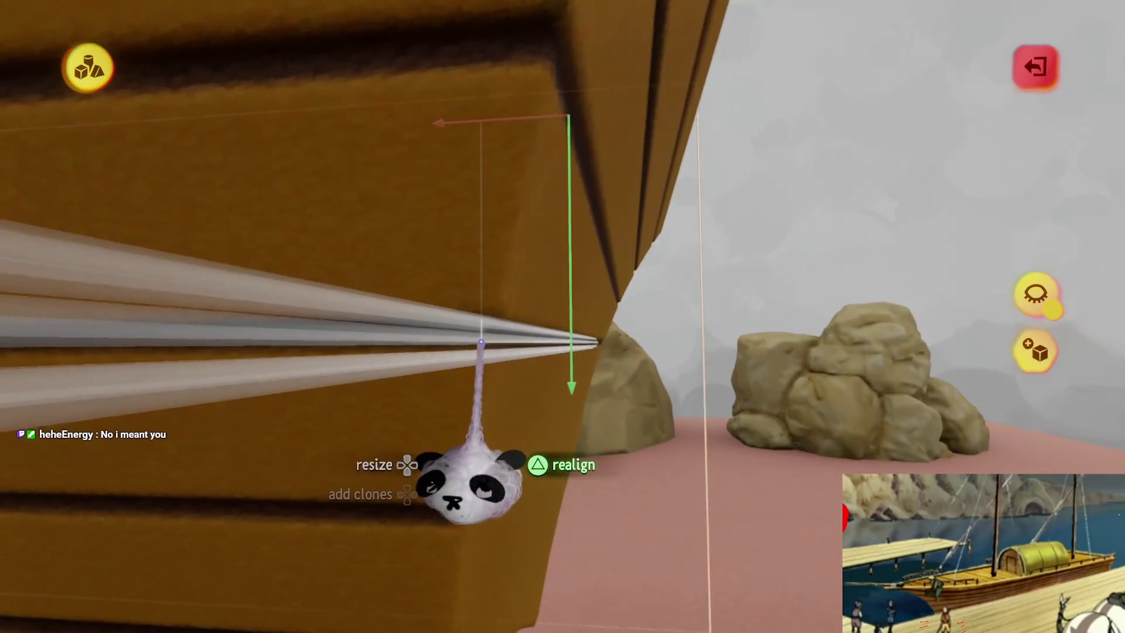
{"action": "mouse_move", "coordinate": [505, 414]}
{"action": "left_mouse_down"}
{"action": "mouse_move", "coordinate": [521, 337]}
{"action": "mouse_move", "coordinate": [477, 347]}
{"action": "mouse_move", "coordinate": [528, 386]}
{"action": "mouse_move", "coordinate": [504, 404]}
{"action": "left_mouse_up"}
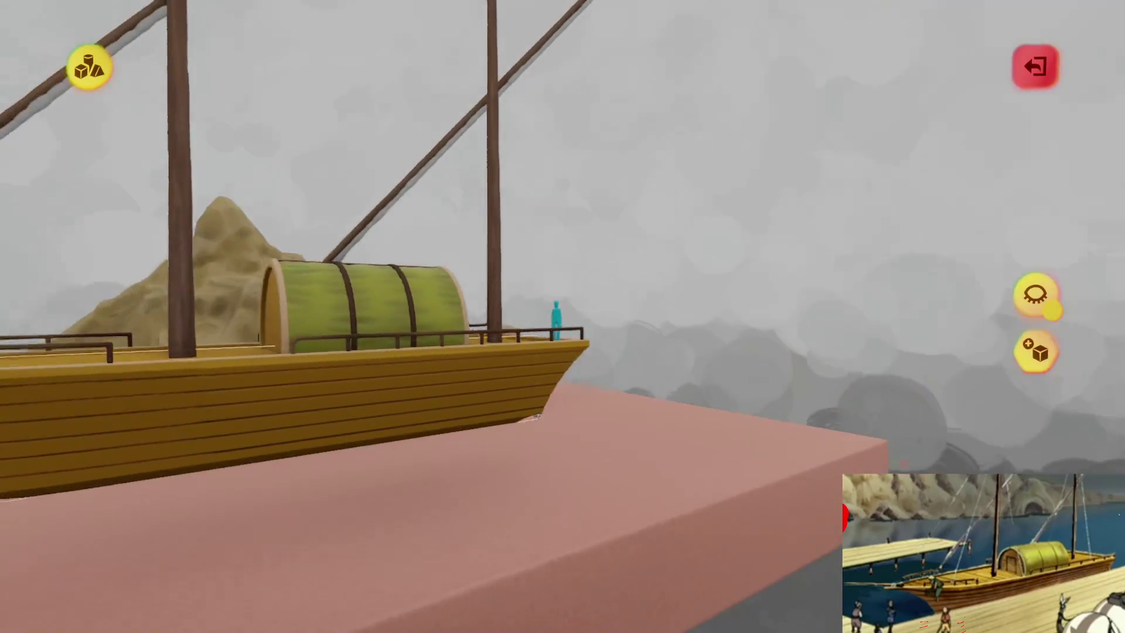
- Realign the hull and shift it into its final place beneath the deck
{"action": "mouse_move", "coordinate": [536, 417]}
{"action": "left_mouse_down"}
{"action": "mouse_move", "coordinate": [586, 468]}
{"action": "mouse_move", "coordinate": [537, 452]}
{"action": "mouse_move", "coordinate": [531, 402]}
{"action": "left_mouse_up"}
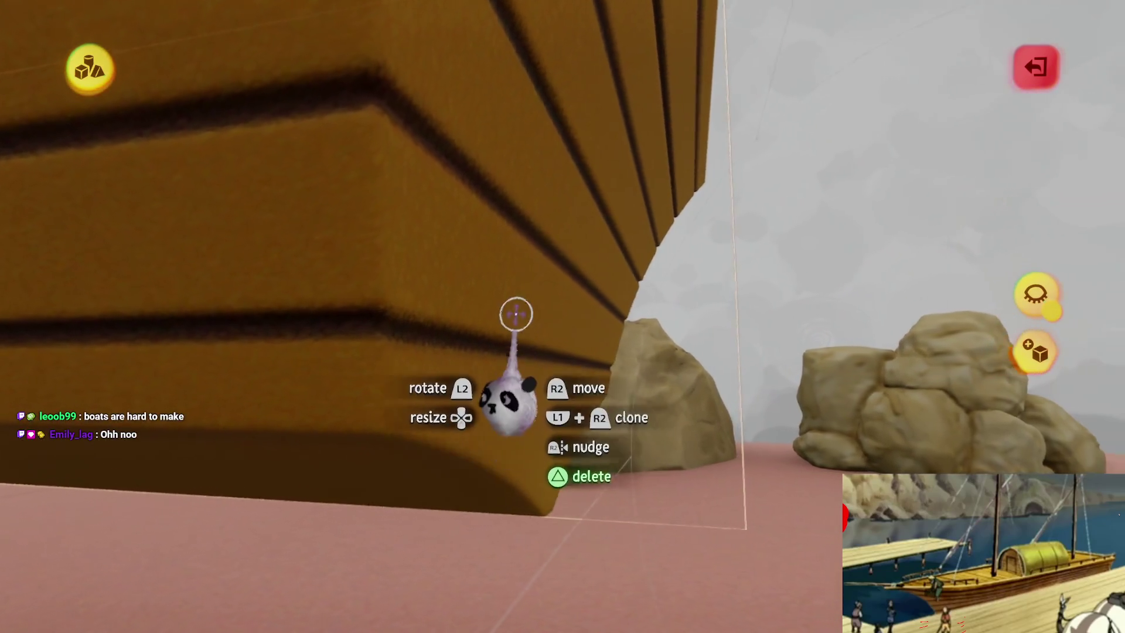
{"action": "mouse_move", "coordinate": [510, 352]}
{"action": "left_mouse_down"}
{"action": "mouse_move", "coordinate": [511, 398]}
{"action": "mouse_move", "coordinate": [516, 369]}
{"action": "mouse_move", "coordinate": [530, 378]}
{"action": "mouse_move", "coordinate": [492, 373]}
{"action": "left_mouse_up"}
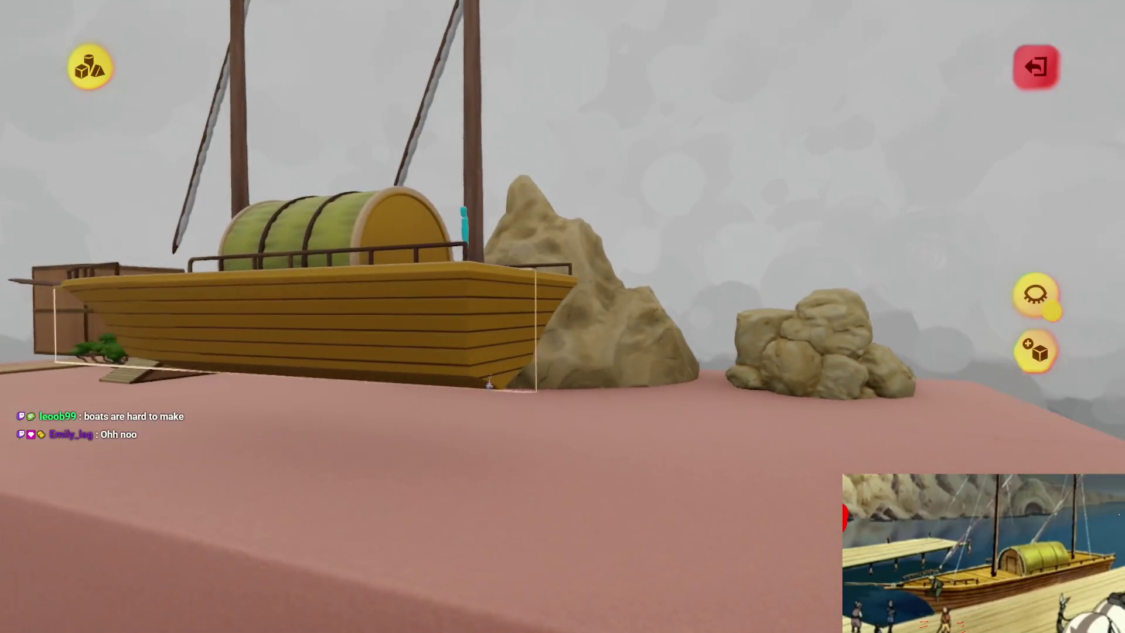
{"action": "mouse_move", "coordinate": [489, 384]}
{"action": "left_mouse_down"}
{"action": "mouse_move", "coordinate": [528, 375]}
{"action": "mouse_move", "coordinate": [515, 433]}
{"action": "mouse_move", "coordinate": [533, 274]}
{"action": "mouse_move", "coordinate": [529, 391]}
{"action": "mouse_move", "coordinate": [511, 448]}
{"action": "left_mouse_up"}
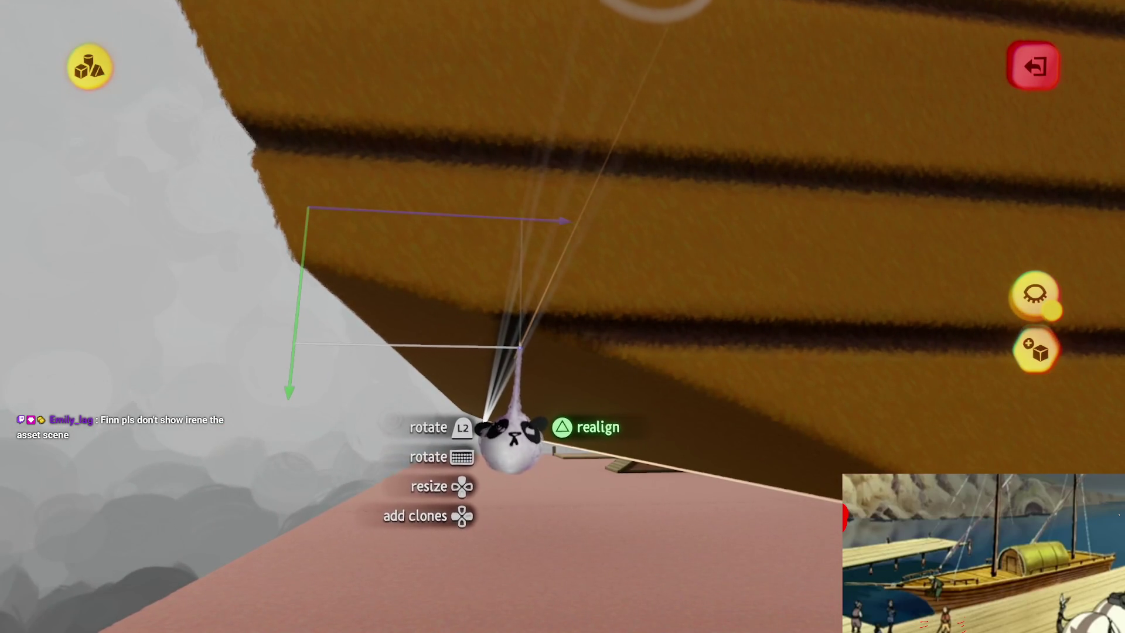
{"action": "mouse_move", "coordinate": [519, 366]}
{"action": "left_mouse_down"}
{"action": "mouse_move", "coordinate": [507, 383]}
{"action": "mouse_move", "coordinate": [536, 419]}
{"action": "mouse_move", "coordinate": [530, 399]}
{"action": "mouse_move", "coordinate": [568, 372]}
{"action": "mouse_move", "coordinate": [568, 388]}
{"action": "mouse_move", "coordinate": [570, 369]}
{"action": "left_mouse_up"}
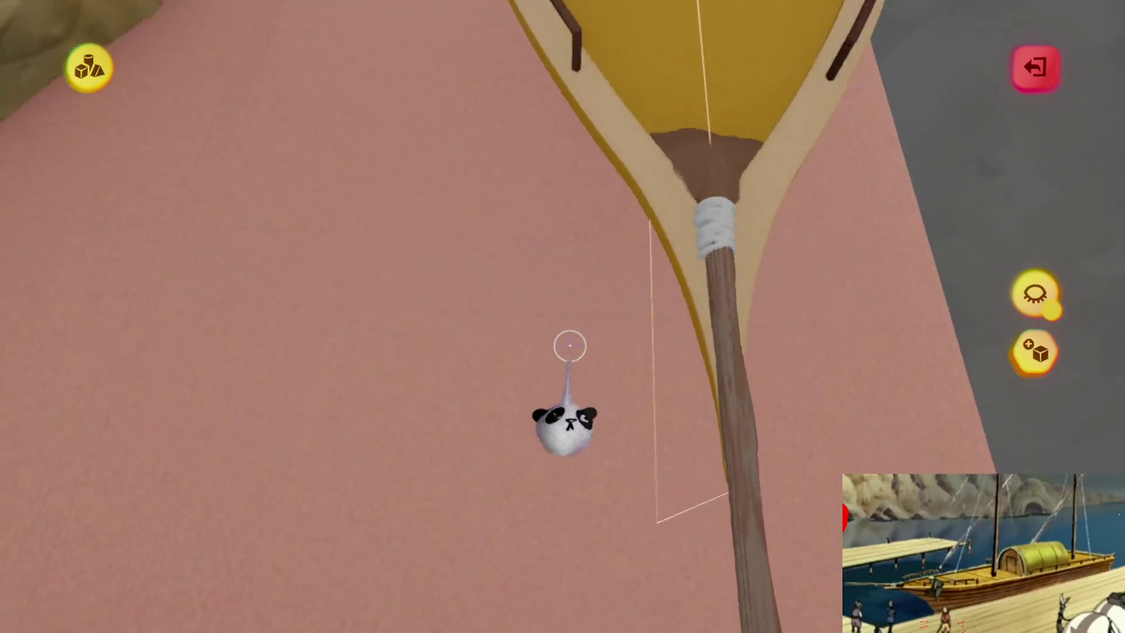
- Stamp a row of subtractive cylinders across the deck to cut a thin groove, then exit
{"action": "left_click", "coordinate": [566, 388]}
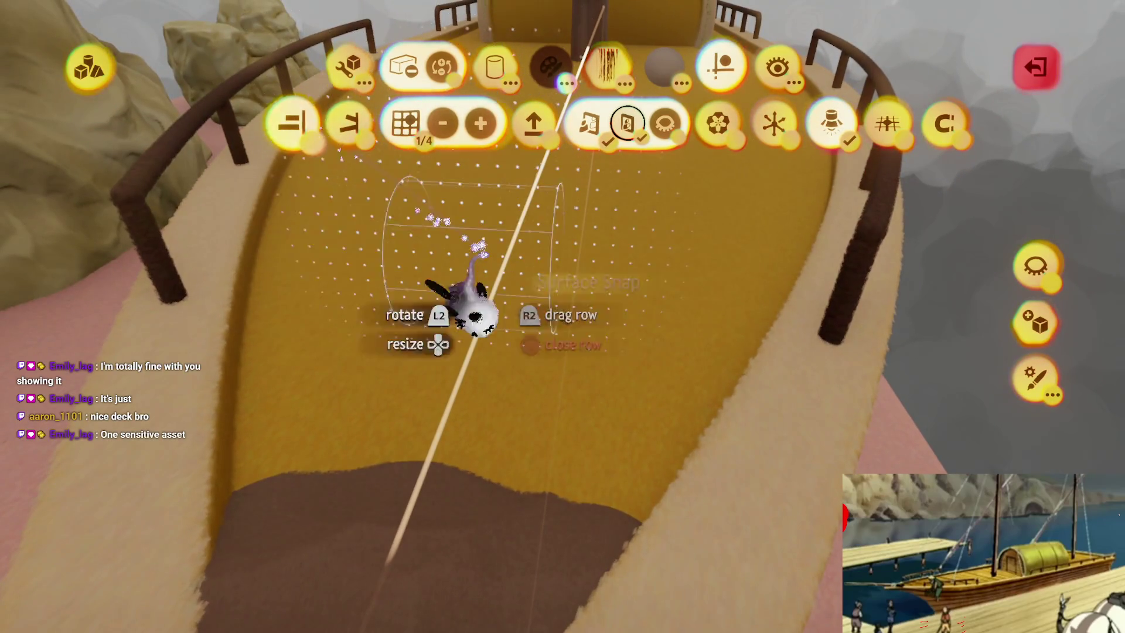
{"action": "left_click_drag", "start_coordinate": [445, 293], "coordinate": [540, 384]}
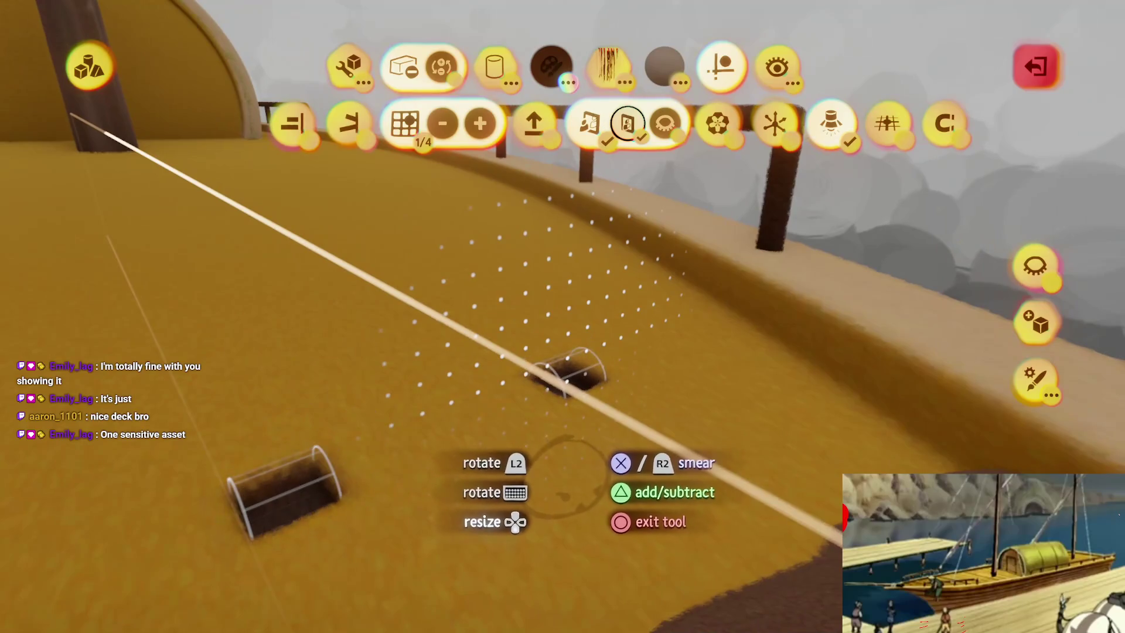
{"action": "left_click_drag", "start_coordinate": [580, 372], "coordinate": [246, 504]}
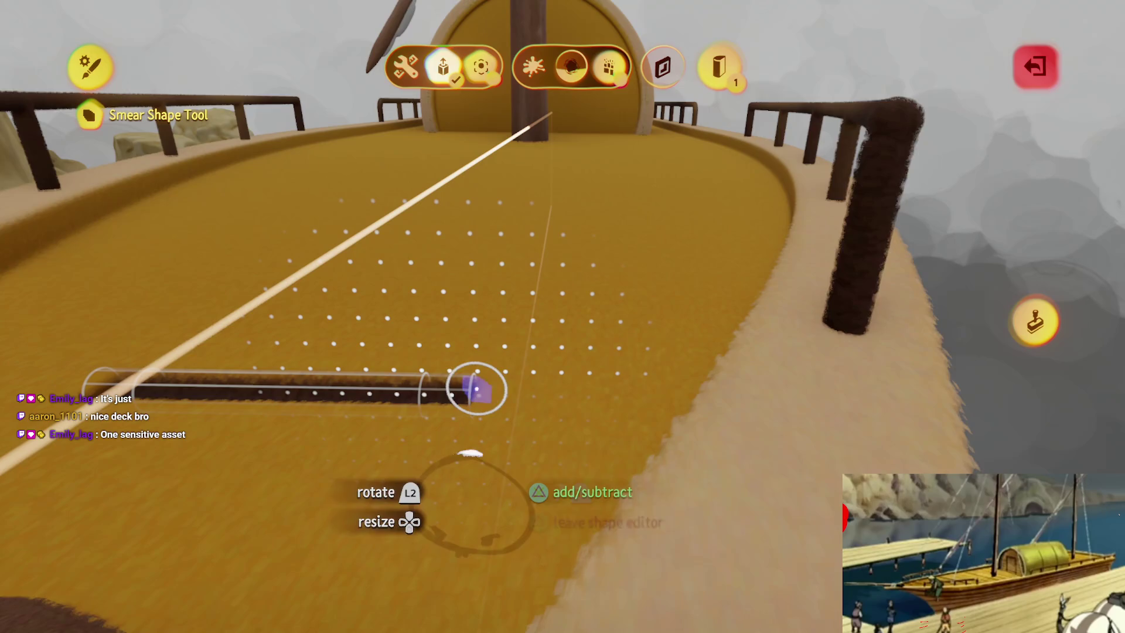
{"action": "mouse_move", "coordinate": [463, 451]}
{"action": "left_mouse_down"}
{"action": "mouse_move", "coordinate": [533, 475]}
{"action": "mouse_move", "coordinate": [527, 432]}
{"action": "mouse_move", "coordinate": [578, 435]}
{"action": "mouse_move", "coordinate": [665, 221]}
{"action": "mouse_move", "coordinate": [884, 432]}
{"action": "mouse_move", "coordinate": [965, 379]}
{"action": "left_mouse_up"}
{"action": "key", "text": "Escape"}
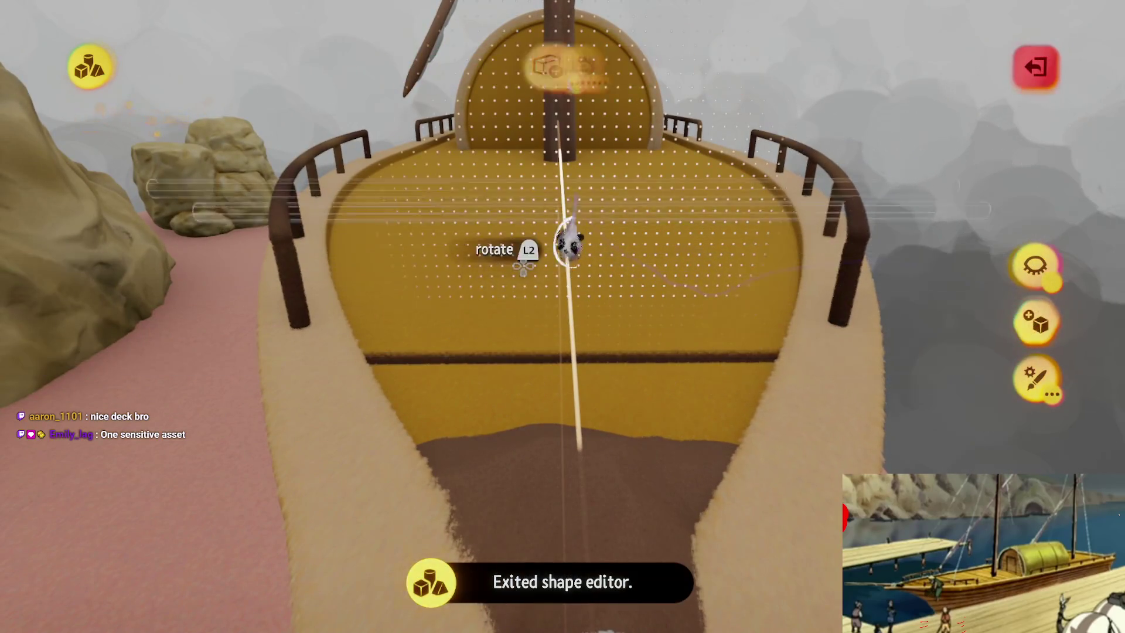
{"action": "mouse_move", "coordinate": [631, 176]}
{"action": "left_mouse_down"}
{"action": "mouse_move", "coordinate": [603, 231]}
{"action": "mouse_move", "coordinate": [670, 130]}
{"action": "mouse_move", "coordinate": [662, 100]}
{"action": "mouse_move", "coordinate": [772, 120]}
{"action": "left_mouse_up"}
- Move the dark groove tube along the deck to sit near the mast base
{"action": "mouse_move", "coordinate": [597, 384]}
{"action": "left_mouse_down"}
{"action": "mouse_move", "coordinate": [455, 384]}
{"action": "mouse_move", "coordinate": [605, 384]}
{"action": "mouse_move", "coordinate": [516, 366]}
{"action": "mouse_move", "coordinate": [352, 410]}
{"action": "mouse_move", "coordinate": [597, 377]}
{"action": "mouse_move", "coordinate": [610, 361]}
{"action": "mouse_move", "coordinate": [454, 363]}
{"action": "mouse_move", "coordinate": [571, 365]}
{"action": "mouse_move", "coordinate": [582, 332]}
{"action": "mouse_move", "coordinate": [597, 326]}
{"action": "mouse_move", "coordinate": [601, 340]}
{"action": "mouse_move", "coordinate": [603, 301]}
{"action": "mouse_move", "coordinate": [603, 318]}
{"action": "mouse_move", "coordinate": [560, 312]}
{"action": "left_mouse_up"}
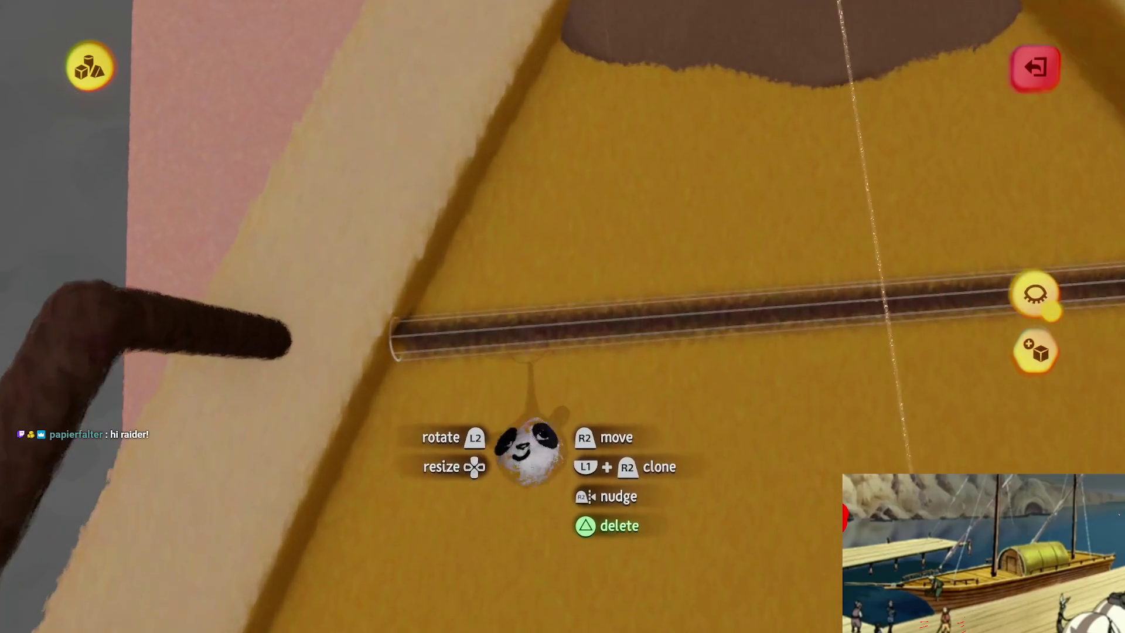
{"action": "mouse_move", "coordinate": [492, 364]}
{"action": "left_mouse_down"}
{"action": "mouse_move", "coordinate": [605, 281]}
{"action": "mouse_move", "coordinate": [552, 153]}
{"action": "left_mouse_up"}
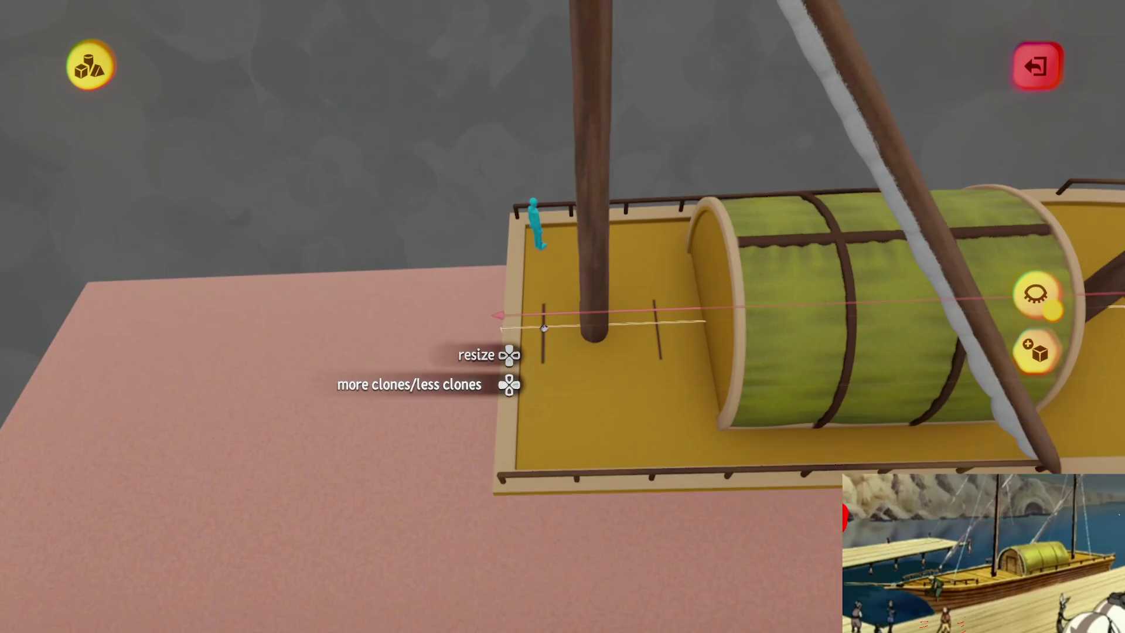
- Clone the groove and carry the copy across the deck as another plank seam
{"action": "left_click_drag", "start_coordinate": [545, 330], "coordinate": [648, 402]}
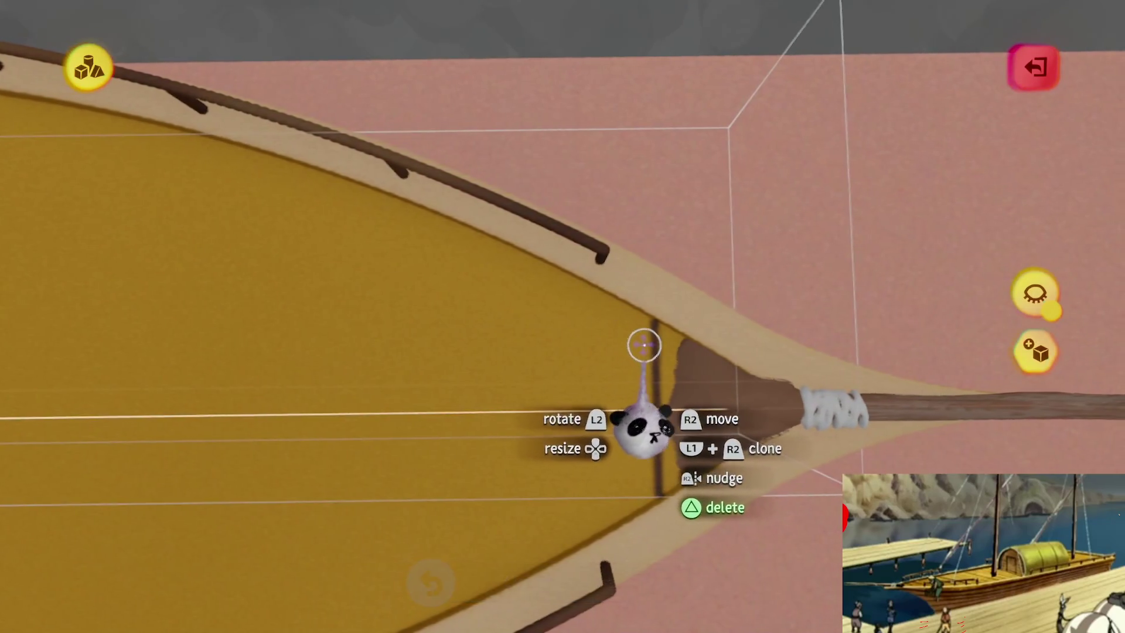
{"action": "mouse_move", "coordinate": [650, 401]}
{"action": "left_mouse_down"}
{"action": "mouse_move", "coordinate": [605, 381]}
{"action": "mouse_move", "coordinate": [607, 344]}
{"action": "mouse_move", "coordinate": [557, 296]}
{"action": "mouse_move", "coordinate": [575, 301]}
{"action": "mouse_move", "coordinate": [580, 334]}
{"action": "mouse_move", "coordinate": [558, 316]}
{"action": "left_mouse_up"}
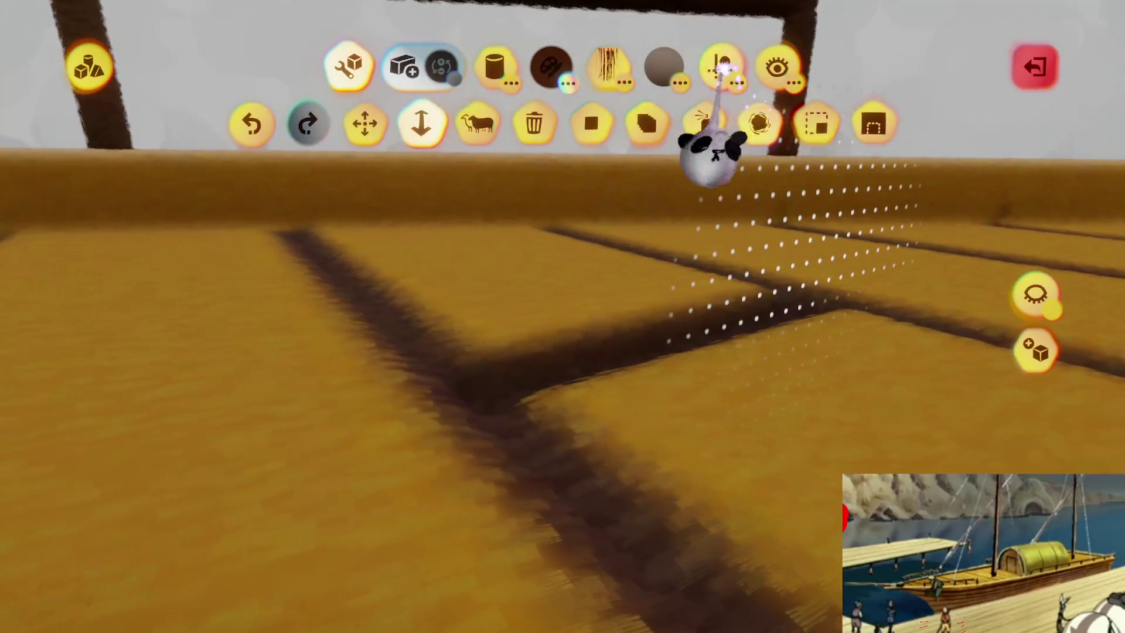
- Place a cylinder guide on the deck and pick up the thin stick near the mast
{"action": "left_click", "coordinate": [724, 70]}
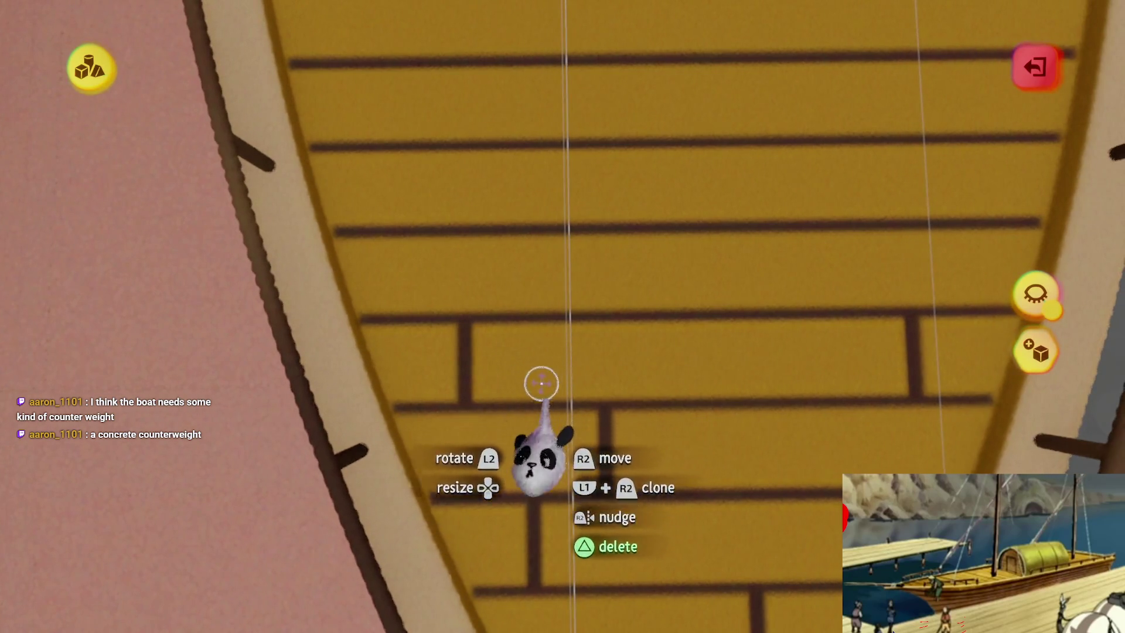
{"action": "mouse_move", "coordinate": [585, 327]}
{"action": "left_mouse_down"}
{"action": "mouse_move", "coordinate": [605, 321]}
{"action": "mouse_move", "coordinate": [554, 319]}
{"action": "mouse_move", "coordinate": [597, 369]}
{"action": "mouse_move", "coordinate": [503, 287]}
{"action": "mouse_move", "coordinate": [555, 269]}
{"action": "mouse_move", "coordinate": [557, 410]}
{"action": "mouse_move", "coordinate": [590, 275]}
{"action": "mouse_move", "coordinate": [545, 304]}
{"action": "mouse_move", "coordinate": [537, 291]}
{"action": "mouse_move", "coordinate": [545, 477]}
{"action": "mouse_move", "coordinate": [550, 447]}
{"action": "mouse_move", "coordinate": [517, 398]}
{"action": "mouse_move", "coordinate": [572, 406]}
{"action": "mouse_move", "coordinate": [551, 305]}
{"action": "mouse_move", "coordinate": [514, 243]}
{"action": "mouse_move", "coordinate": [562, 316]}
{"action": "left_mouse_up"}
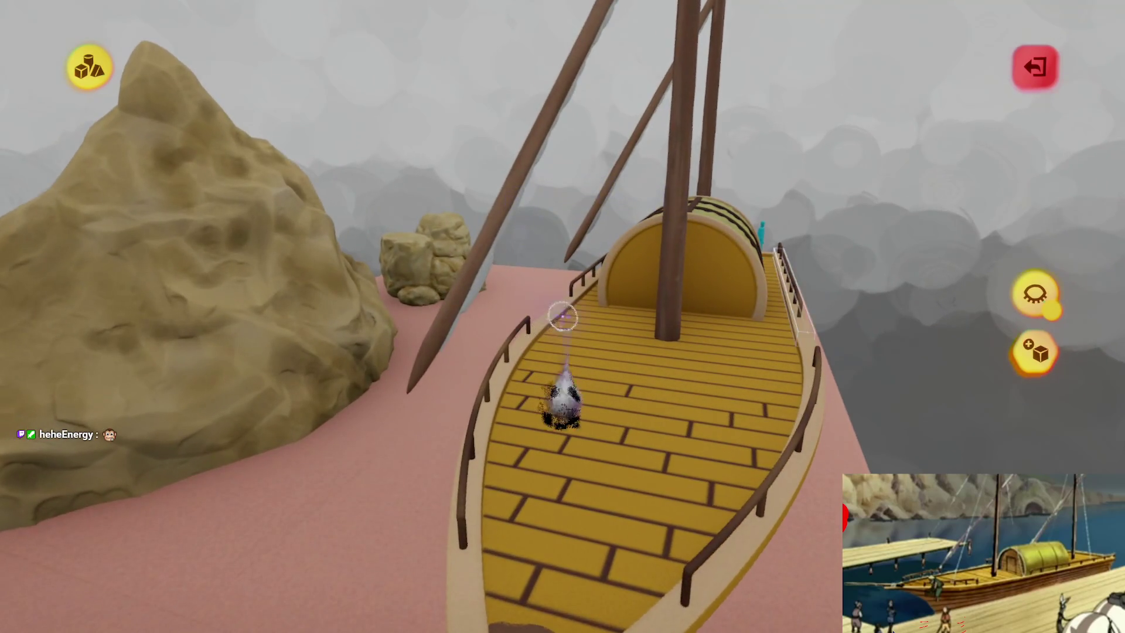
- Zoom in over the deck planks and grab the thin dark stick lying on them
{"action": "key", "text": "s"}
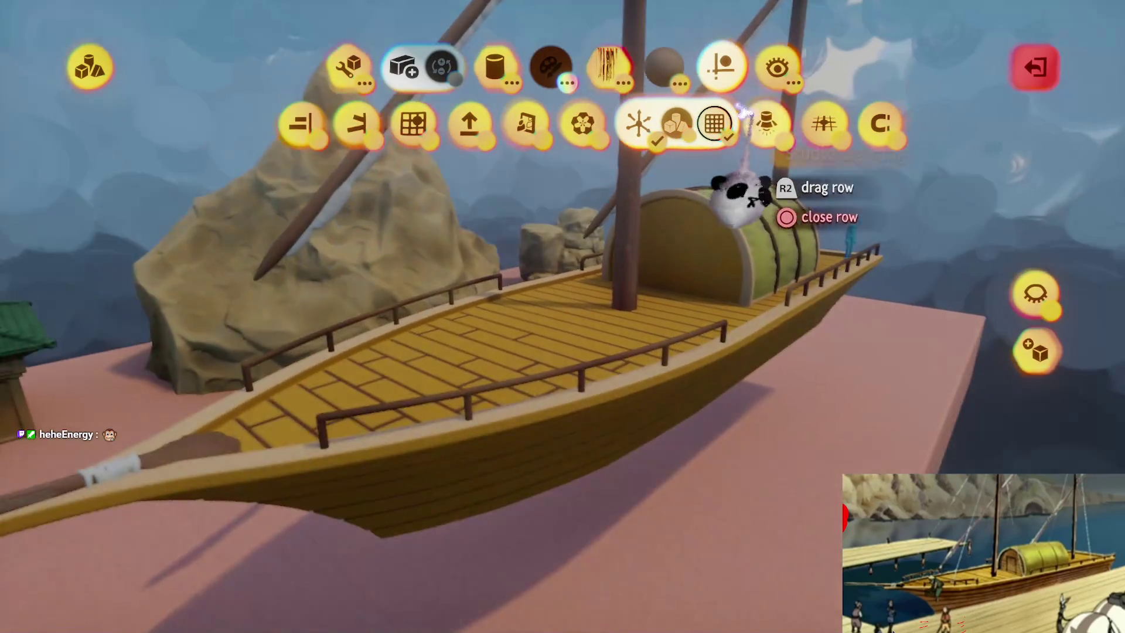
{"action": "key", "text": "Escape"}
{"action": "mouse_move", "coordinate": [607, 432]}
{"action": "left_mouse_down"}
{"action": "mouse_move", "coordinate": [593, 329]}
{"action": "mouse_move", "coordinate": [486, 383]}
{"action": "left_mouse_up"}
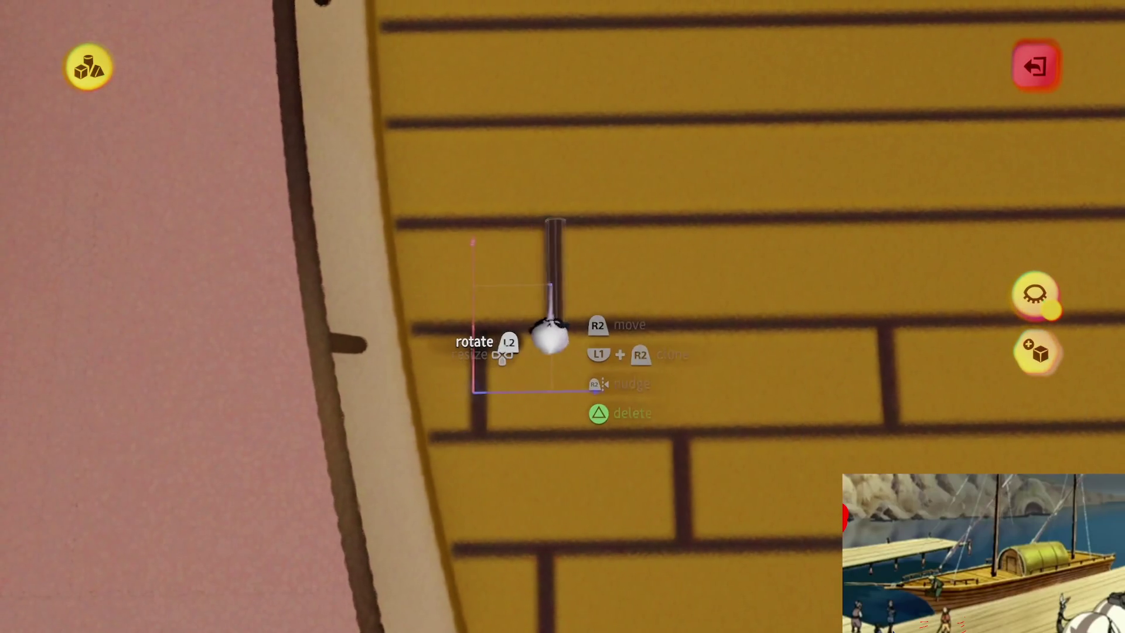
{"action": "mouse_move", "coordinate": [550, 337]}
{"action": "left_mouse_down"}
{"action": "mouse_move", "coordinate": [610, 322]}
{"action": "mouse_move", "coordinate": [594, 333]}
{"action": "mouse_move", "coordinate": [615, 334]}
{"action": "mouse_move", "coordinate": [604, 234]}
{"action": "left_mouse_up"}
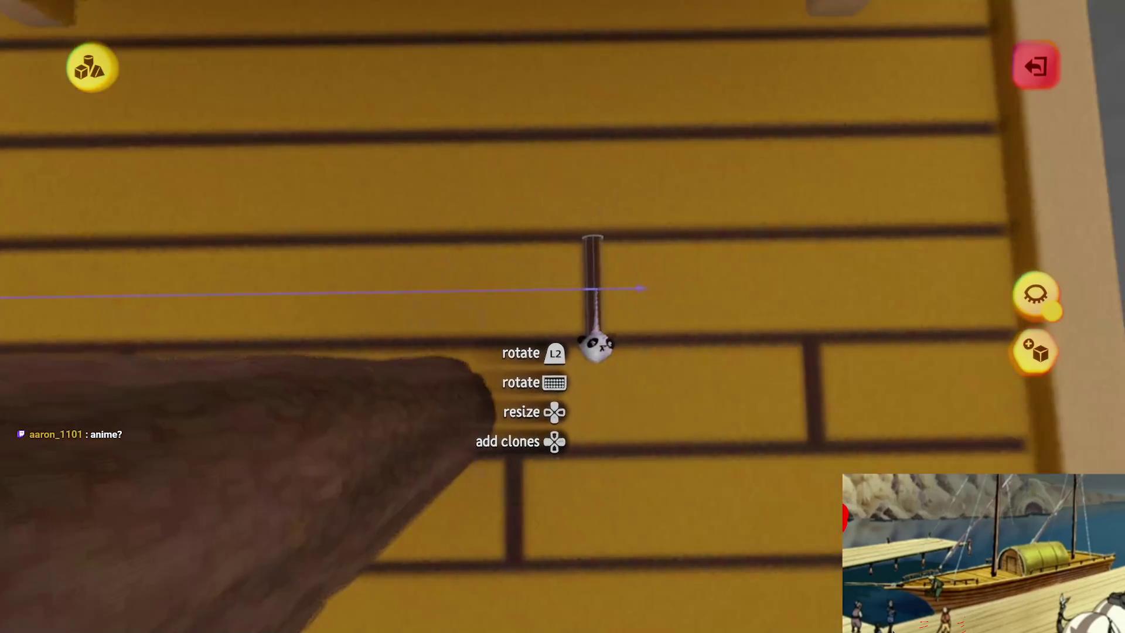
- Lay the dark rod lengthwise across the deck just in front of the arched cabin
{"action": "scroll", "coordinate": [597, 351], "scroll_direction": "down", "scroll_amount": 5}
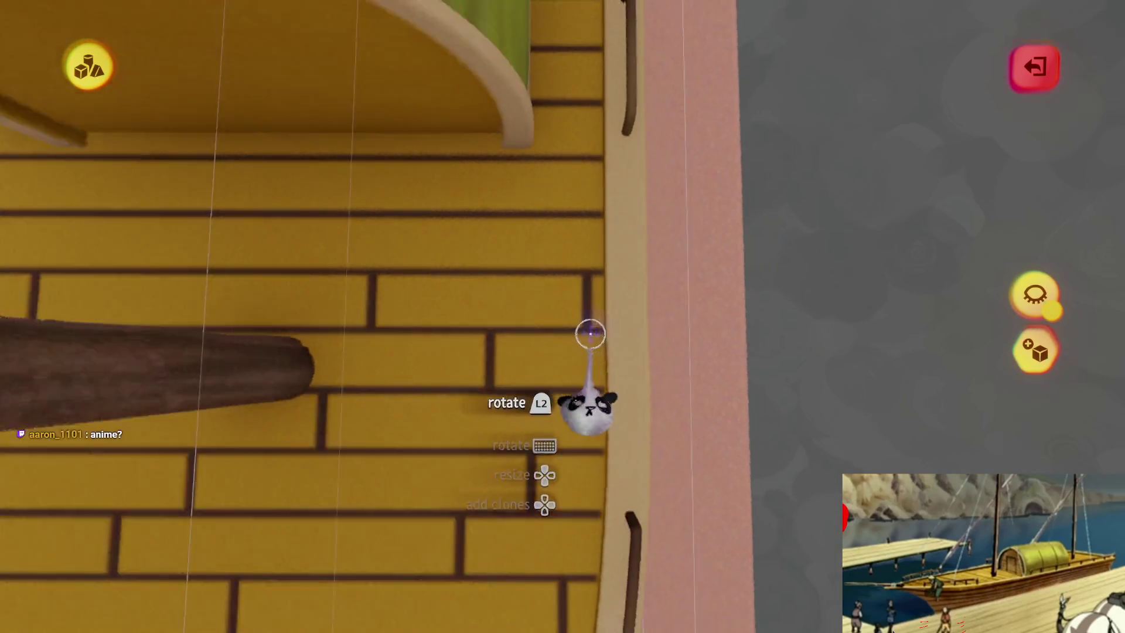
{"action": "scroll", "coordinate": [585, 300], "scroll_direction": "up", "scroll_amount": 5}
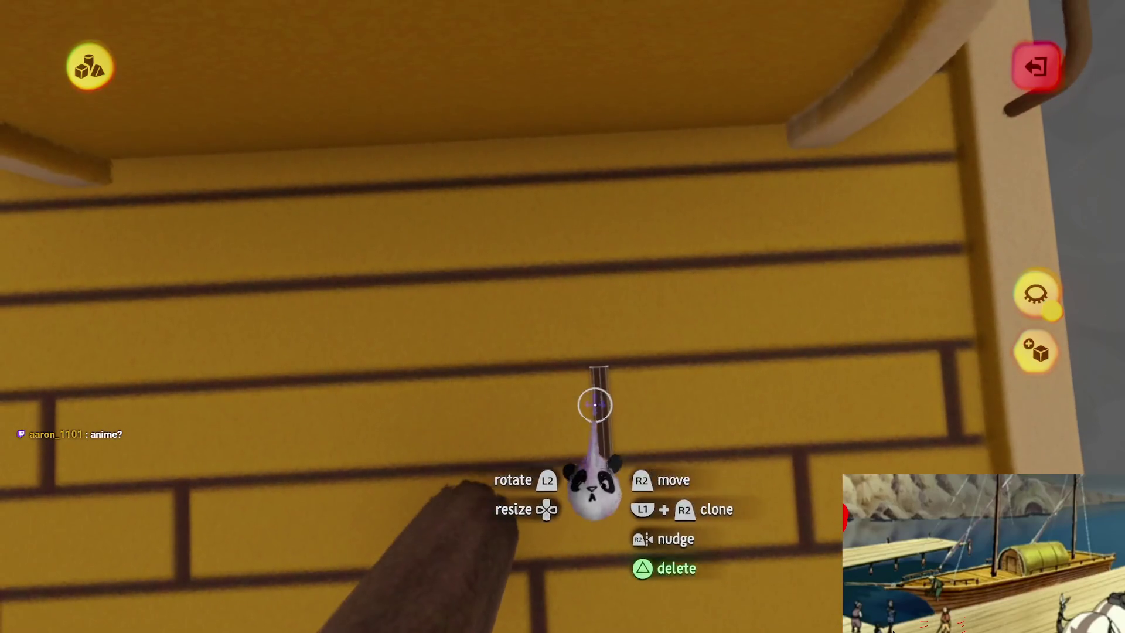
{"action": "left_click_drag", "start_coordinate": [595, 402], "coordinate": [589, 325]}
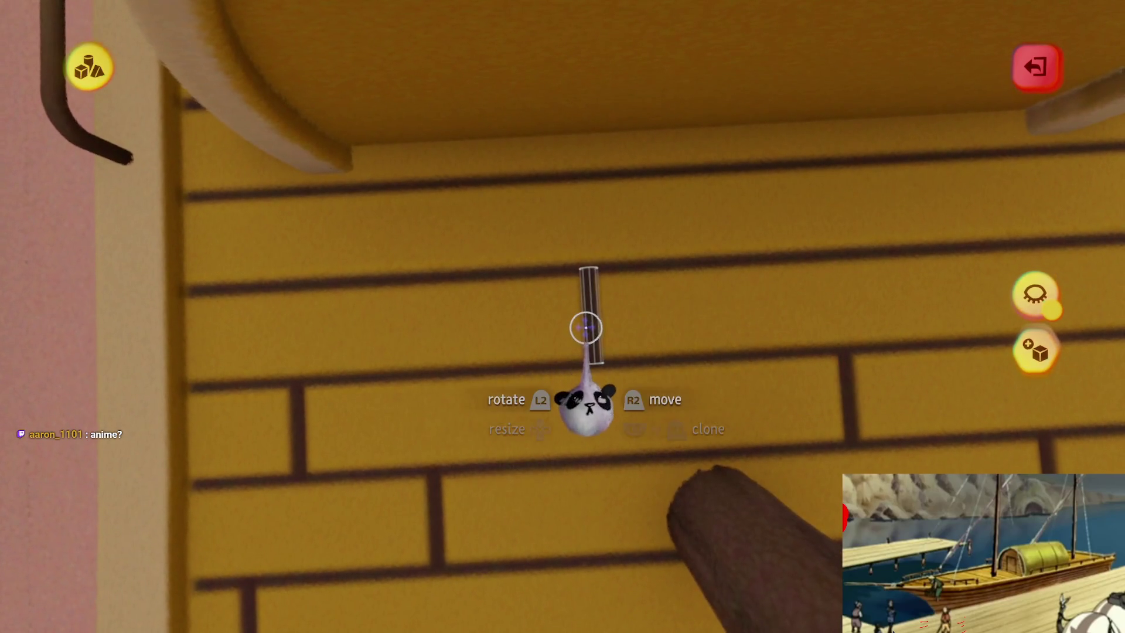
{"action": "scroll", "coordinate": [589, 327], "scroll_direction": "down", "scroll_amount": 3}
{"action": "key", "text": "Tab"}
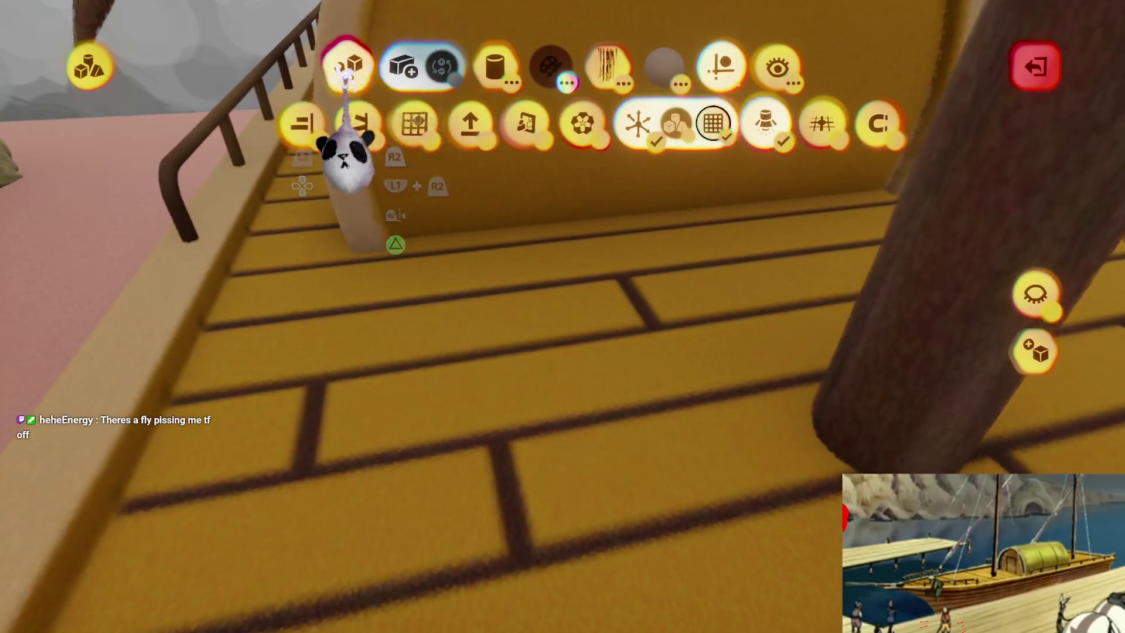
- Stretch out a new thin cylinder sculpture on the deck near the cabin
{"action": "left_click", "coordinate": [347, 67]}
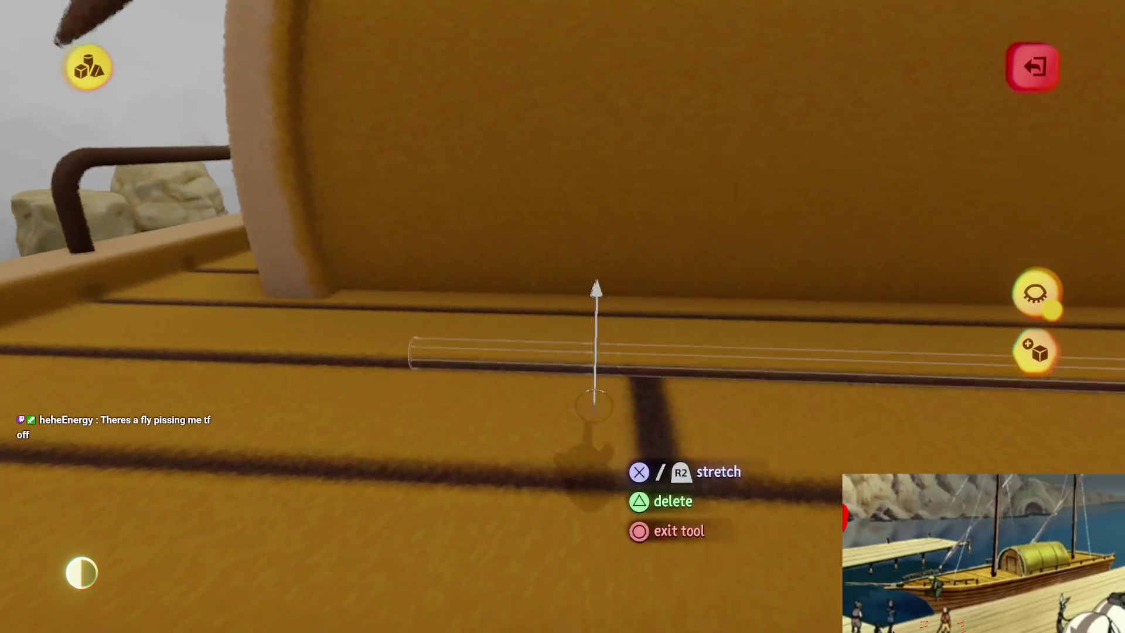
{"action": "key", "text": "Escape"}
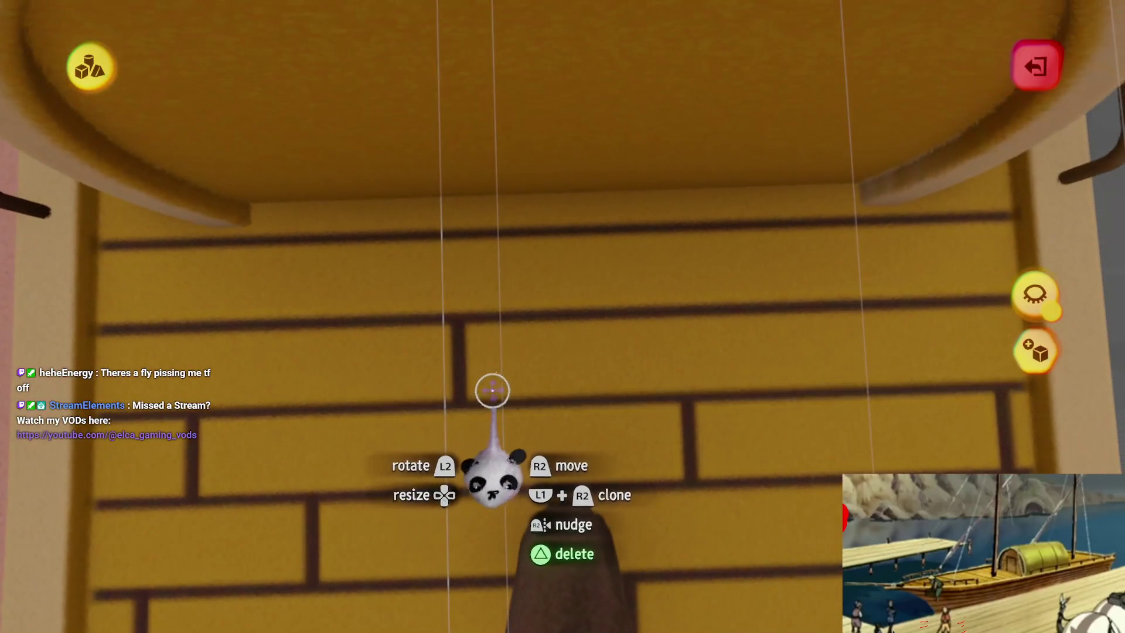
- Carry the thin cylinder to stand beside the green cabin, next to the railing
{"action": "mouse_move", "coordinate": [454, 384]}
{"action": "left_mouse_down"}
{"action": "mouse_move", "coordinate": [507, 415]}
{"action": "mouse_move", "coordinate": [495, 427]}
{"action": "mouse_move", "coordinate": [498, 399]}
{"action": "mouse_move", "coordinate": [414, 344]}
{"action": "mouse_move", "coordinate": [504, 339]}
{"action": "mouse_move", "coordinate": [477, 352]}
{"action": "mouse_move", "coordinate": [481, 260]}
{"action": "mouse_move", "coordinate": [545, 389]}
{"action": "mouse_move", "coordinate": [590, 442]}
{"action": "left_mouse_up"}
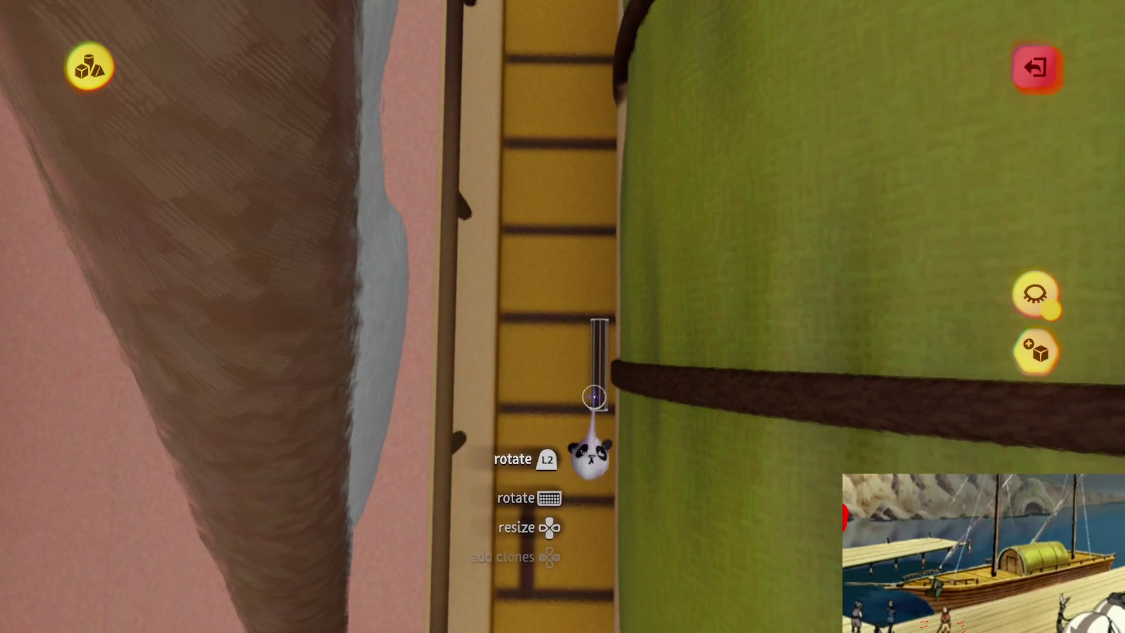
{"action": "mouse_move", "coordinate": [530, 354]}
{"action": "left_mouse_down"}
{"action": "mouse_move", "coordinate": [535, 306]}
{"action": "mouse_move", "coordinate": [564, 344]}
{"action": "mouse_move", "coordinate": [591, 322]}
{"action": "mouse_move", "coordinate": [534, 348]}
{"action": "mouse_move", "coordinate": [515, 327]}
{"action": "mouse_move", "coordinate": [517, 369]}
{"action": "mouse_move", "coordinate": [532, 331]}
{"action": "mouse_move", "coordinate": [540, 339]}
{"action": "mouse_move", "coordinate": [535, 351]}
{"action": "mouse_move", "coordinate": [439, 231]}
{"action": "left_mouse_up"}
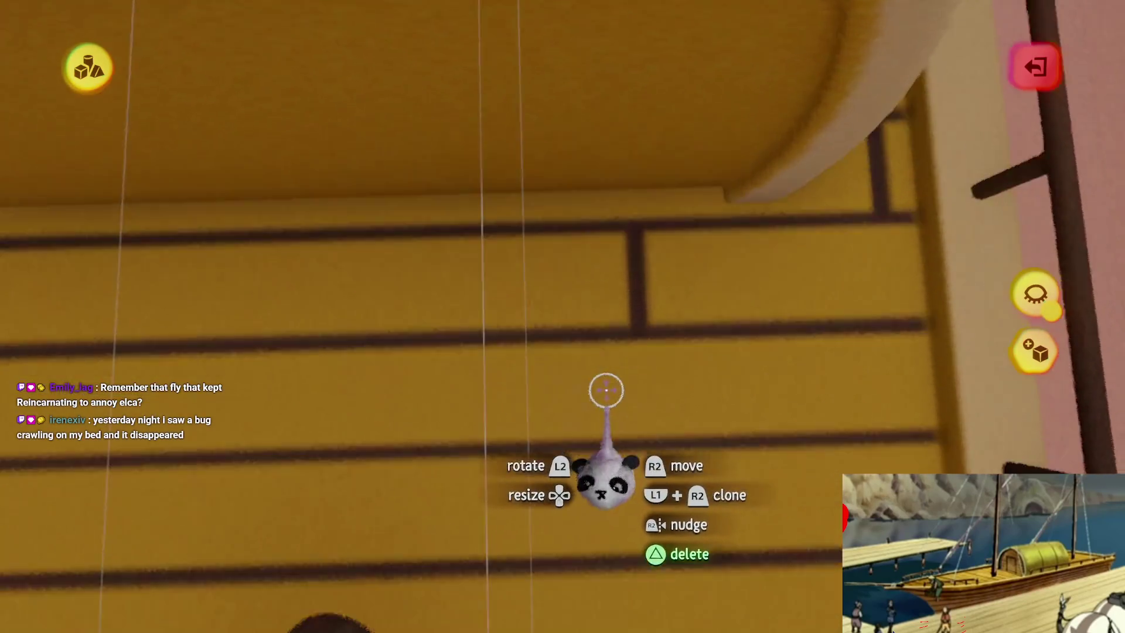
{"action": "mouse_move", "coordinate": [606, 390]}
{"action": "left_mouse_down"}
{"action": "mouse_move", "coordinate": [656, 295]}
{"action": "mouse_move", "coordinate": [607, 292]}
{"action": "mouse_move", "coordinate": [595, 317]}
{"action": "mouse_move", "coordinate": [591, 281]}
{"action": "mouse_move", "coordinate": [599, 333]}
{"action": "mouse_move", "coordinate": [566, 307]}
{"action": "left_mouse_up"}
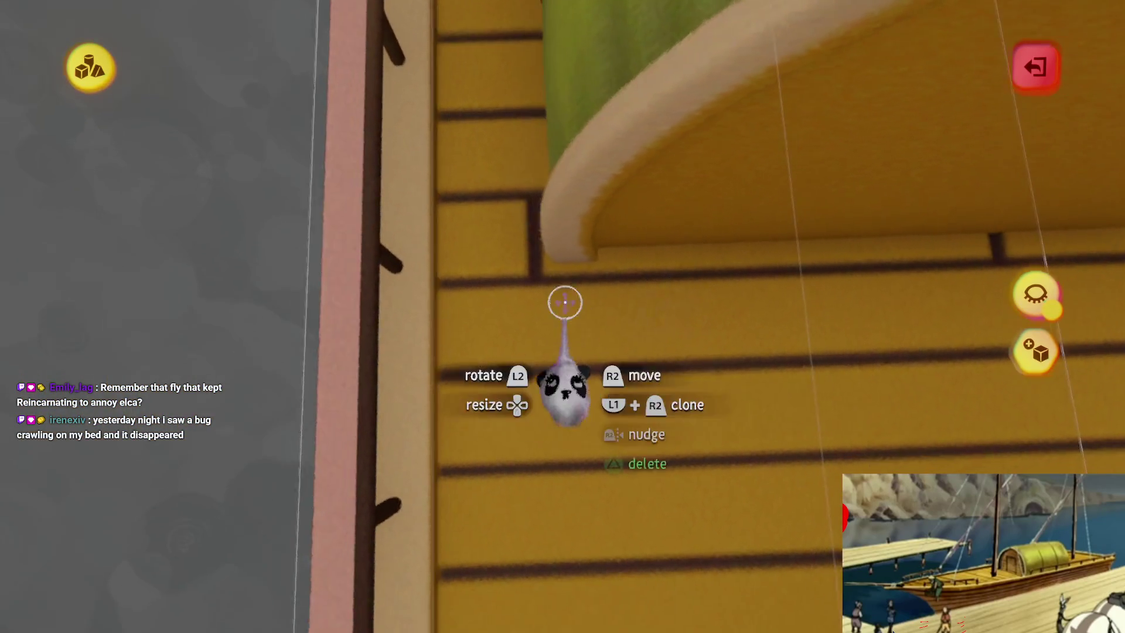
- Clone the thin cylinder, then move the copy and rotate it upright beside the cabin
{"action": "left_click", "coordinate": [673, 417], "text": "shift"}
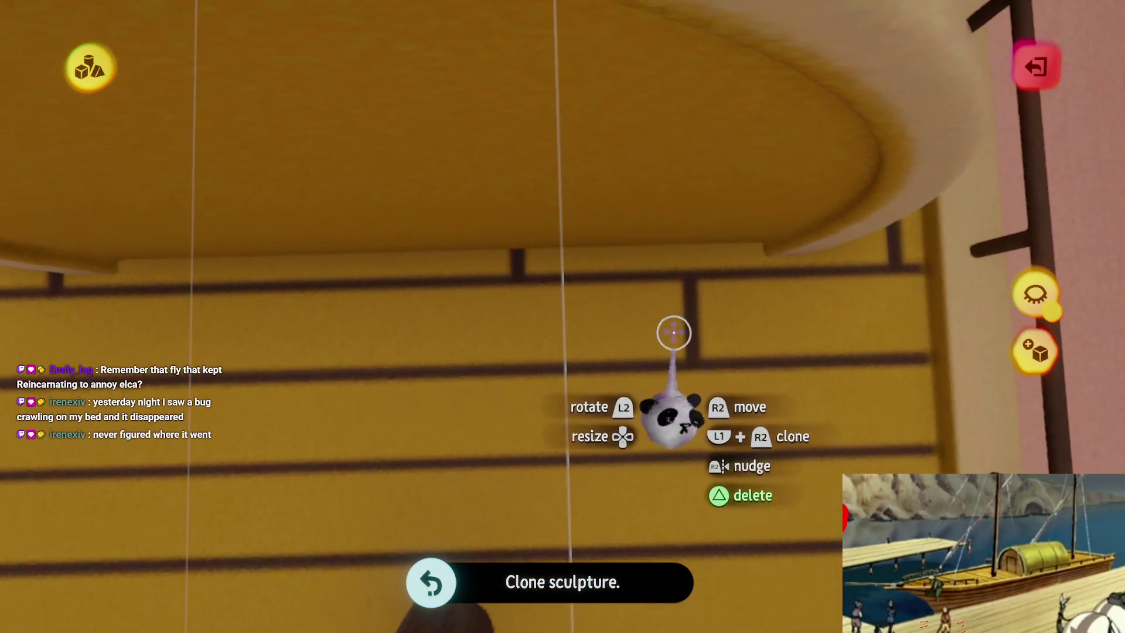
{"action": "mouse_move", "coordinate": [673, 377]}
{"action": "left_mouse_down"}
{"action": "mouse_move", "coordinate": [648, 375]}
{"action": "mouse_move", "coordinate": [642, 432]}
{"action": "mouse_move", "coordinate": [614, 360]}
{"action": "left_mouse_up"}
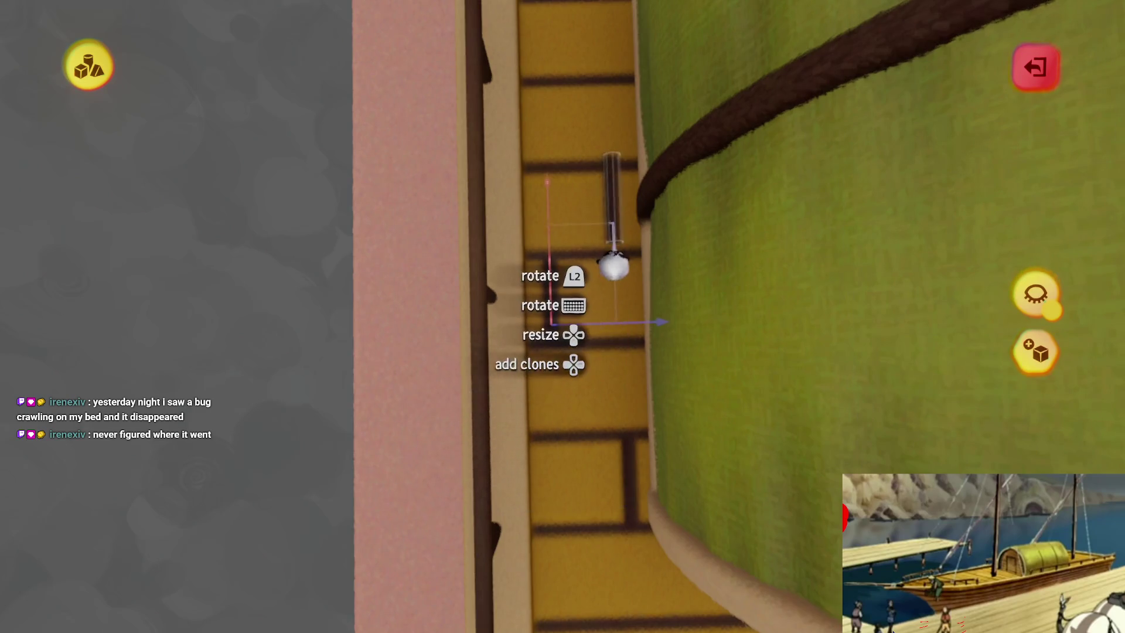
{"action": "left_click_drag", "start_coordinate": [615, 275], "coordinate": [561, 423]}
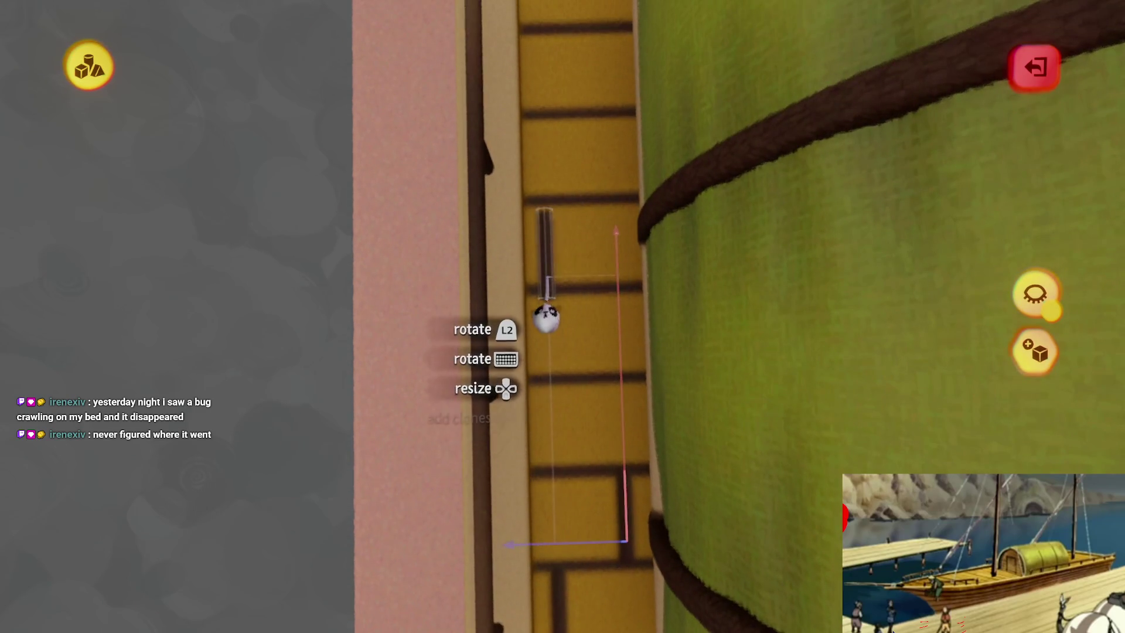
{"action": "left_click_drag", "start_coordinate": [542, 325], "coordinate": [564, 304]}
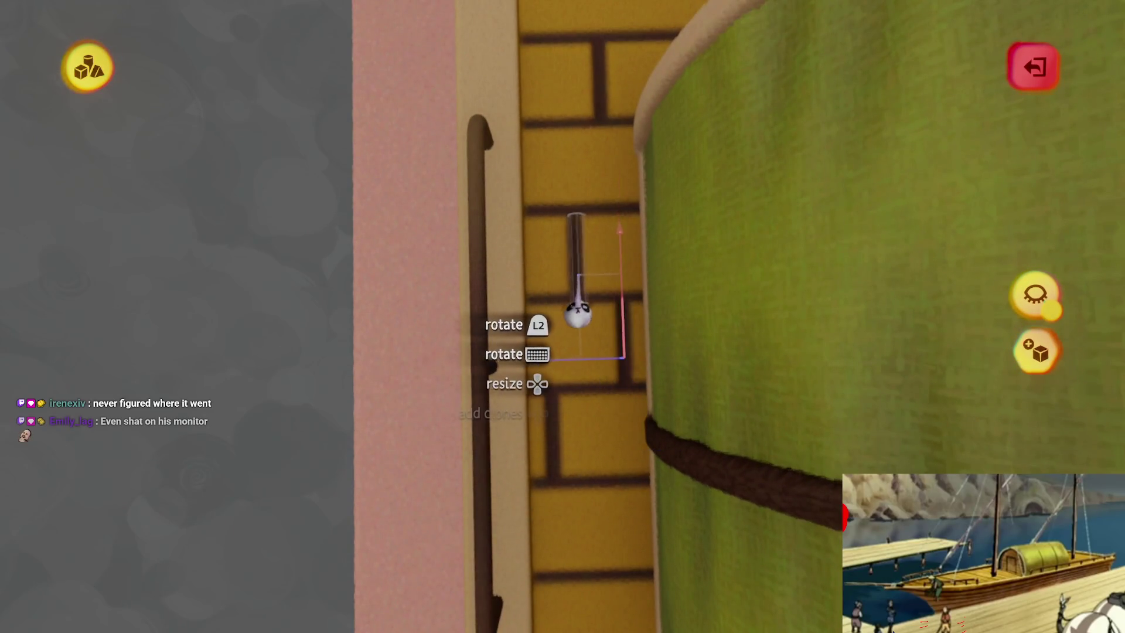
{"action": "left_click_drag", "start_coordinate": [583, 305], "coordinate": [583, 314]}
{"action": "scroll", "coordinate": [593, 302], "scroll_direction": "down", "scroll_amount": 5}
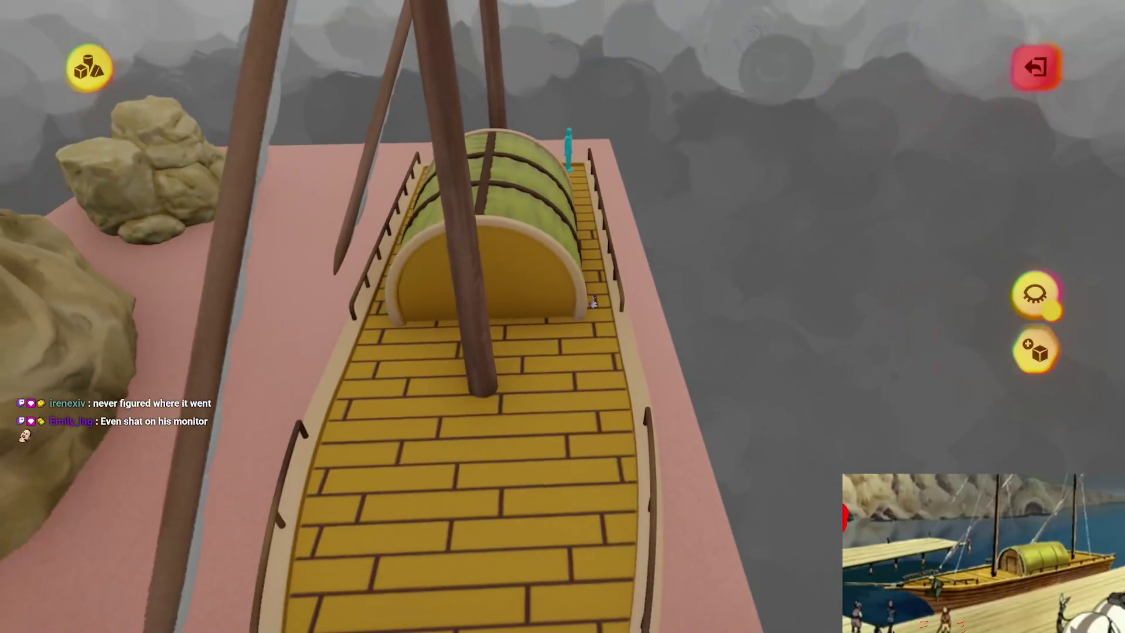
{"action": "scroll", "coordinate": [593, 302], "scroll_direction": "up", "scroll_amount": 5}
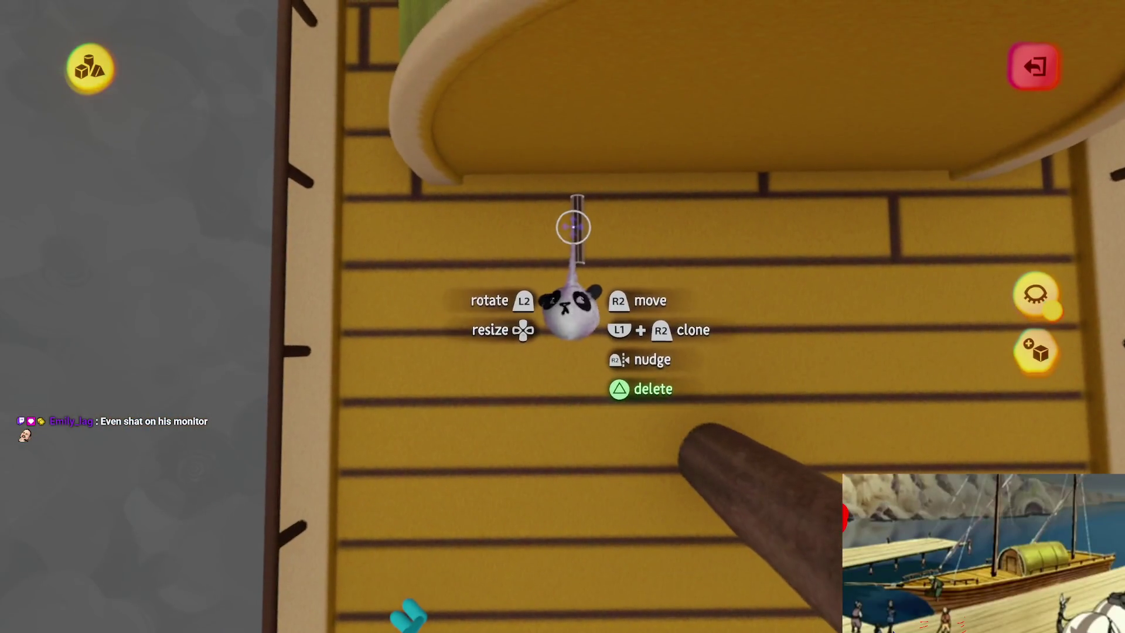
- Reposition the cloned stick on the deck against the cabin wall by the railing
{"action": "mouse_move", "coordinate": [573, 287]}
{"action": "left_mouse_down"}
{"action": "mouse_move", "coordinate": [563, 369]}
{"action": "mouse_move", "coordinate": [558, 328]}
{"action": "mouse_move", "coordinate": [577, 326]}
{"action": "mouse_move", "coordinate": [562, 339]}
{"action": "mouse_move", "coordinate": [589, 331]}
{"action": "mouse_move", "coordinate": [592, 402]}
{"action": "mouse_move", "coordinate": [561, 404]}
{"action": "mouse_move", "coordinate": [571, 404]}
{"action": "mouse_move", "coordinate": [572, 381]}
{"action": "mouse_move", "coordinate": [572, 396]}
{"action": "mouse_move", "coordinate": [511, 365]}
{"action": "left_mouse_up"}
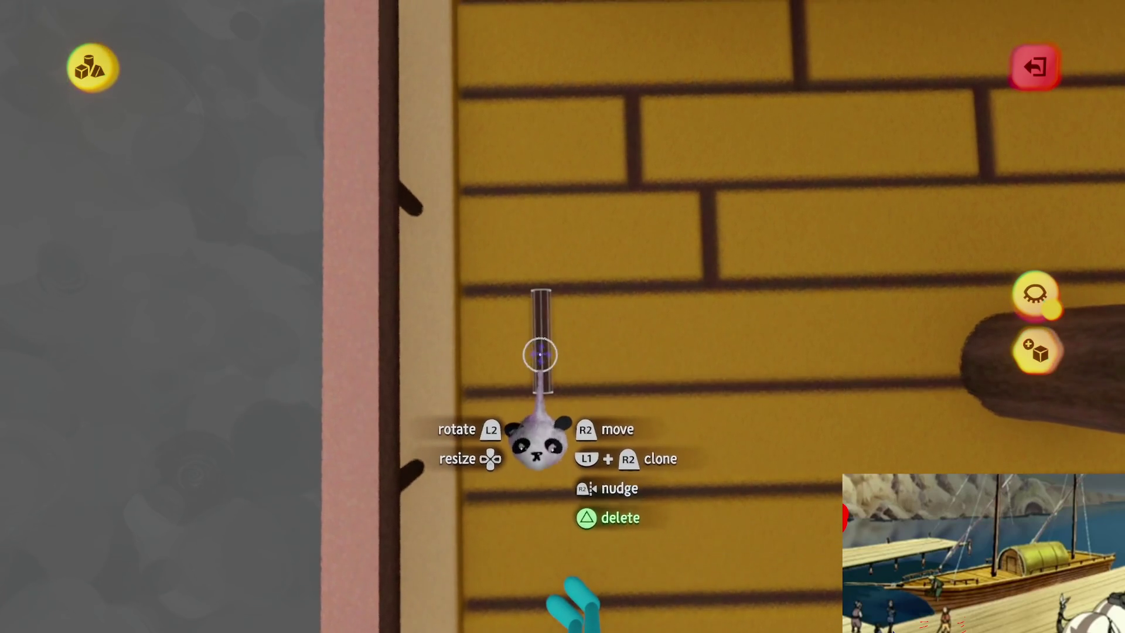
{"action": "left_click_drag", "start_coordinate": [537, 352], "coordinate": [612, 352]}
{"action": "mouse_move", "coordinate": [614, 411]}
{"action": "left_mouse_down"}
{"action": "mouse_move", "coordinate": [608, 422]}
{"action": "mouse_move", "coordinate": [610, 397]}
{"action": "mouse_move", "coordinate": [610, 410]}
{"action": "mouse_move", "coordinate": [683, 388]}
{"action": "mouse_move", "coordinate": [648, 389]}
{"action": "mouse_move", "coordinate": [539, 515]}
{"action": "mouse_move", "coordinate": [603, 482]}
{"action": "mouse_move", "coordinate": [602, 501]}
{"action": "mouse_move", "coordinate": [617, 489]}
{"action": "mouse_move", "coordinate": [602, 477]}
{"action": "mouse_move", "coordinate": [602, 502]}
{"action": "mouse_move", "coordinate": [627, 477]}
{"action": "mouse_move", "coordinate": [598, 431]}
{"action": "mouse_move", "coordinate": [641, 399]}
{"action": "mouse_move", "coordinate": [635, 388]}
{"action": "mouse_move", "coordinate": [621, 510]}
{"action": "mouse_move", "coordinate": [598, 459]}
{"action": "mouse_move", "coordinate": [602, 326]}
{"action": "mouse_move", "coordinate": [605, 377]}
{"action": "mouse_move", "coordinate": [640, 188]}
{"action": "mouse_move", "coordinate": [544, 427]}
{"action": "mouse_move", "coordinate": [562, 413]}
{"action": "mouse_move", "coordinate": [564, 427]}
{"action": "mouse_move", "coordinate": [439, 240]}
{"action": "left_mouse_up"}
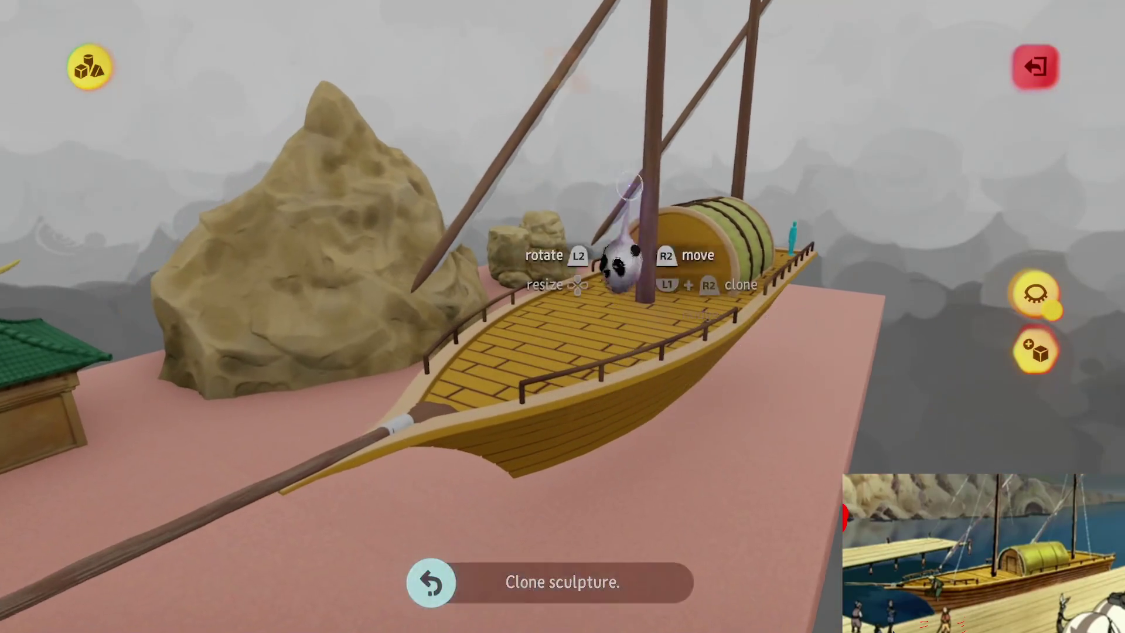
{"action": "key", "text": "Tab"}
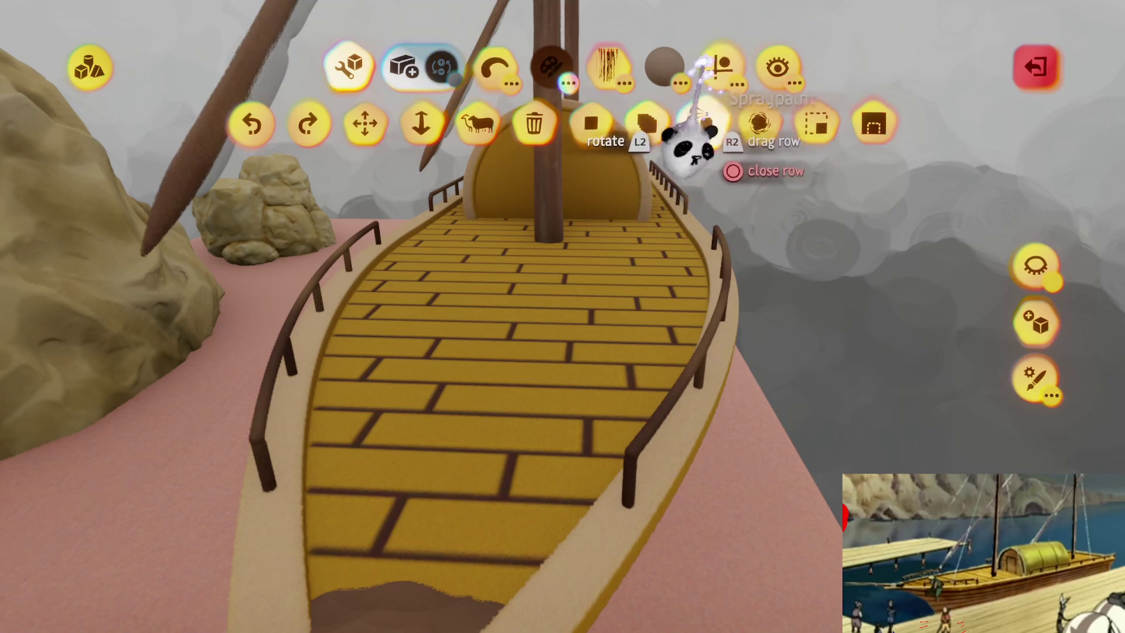
{"action": "key", "text": "Escape"}
{"action": "key", "text": "Escape"}
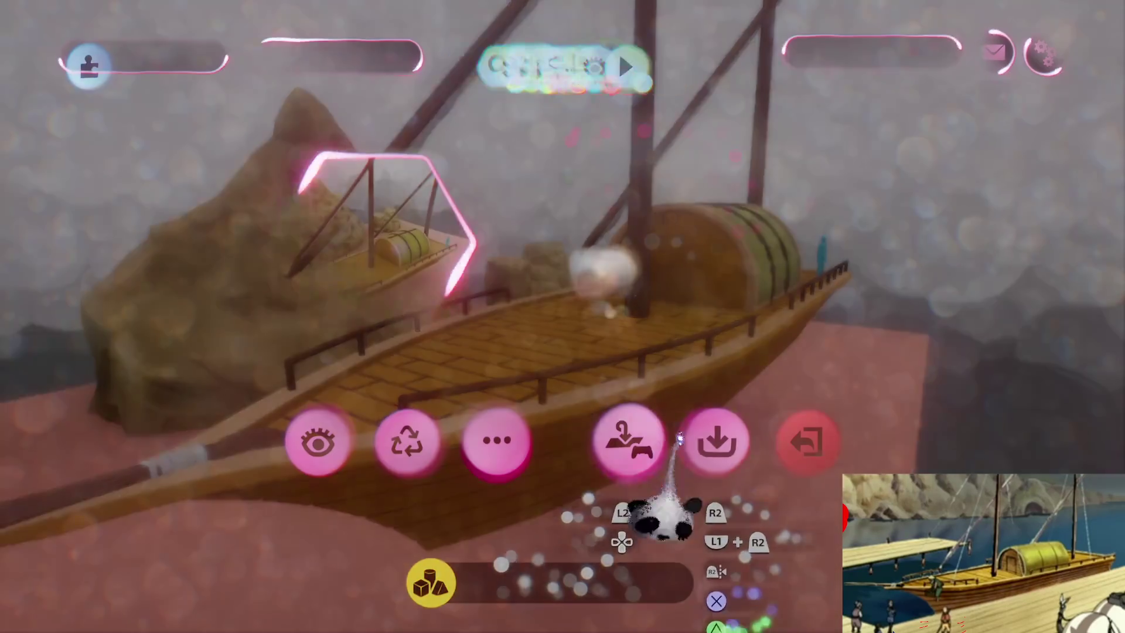
- Save a new Online Private version of The Storm Assets and return to editing
{"action": "left_click", "coordinate": [712, 445]}
{"action": "left_click", "coordinate": [849, 375]}
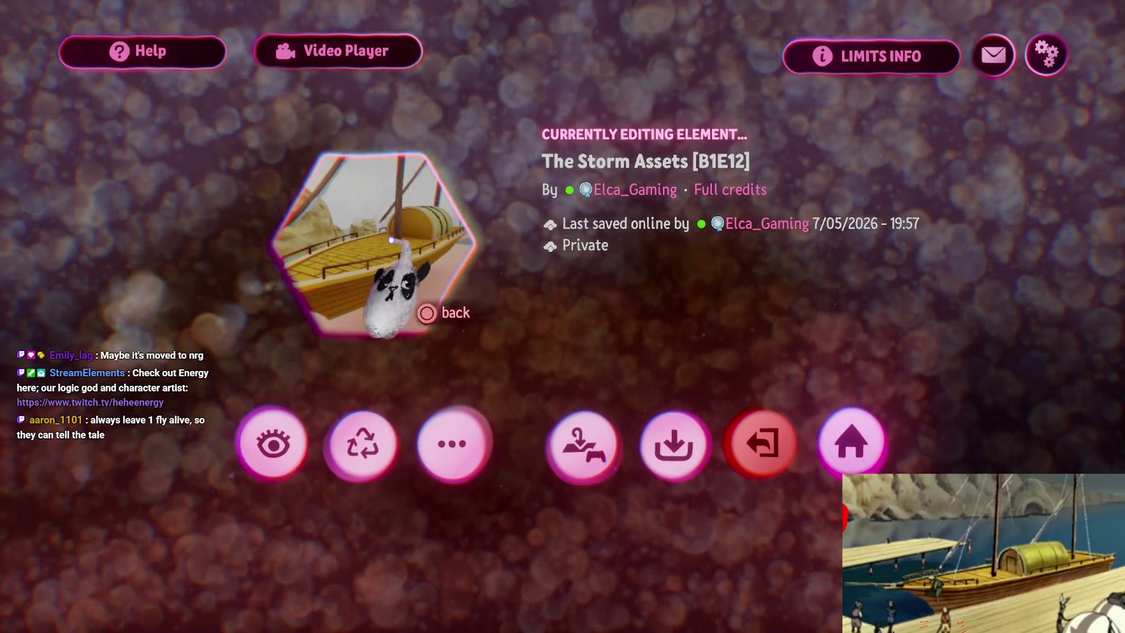
{"action": "left_click", "coordinate": [583, 445]}
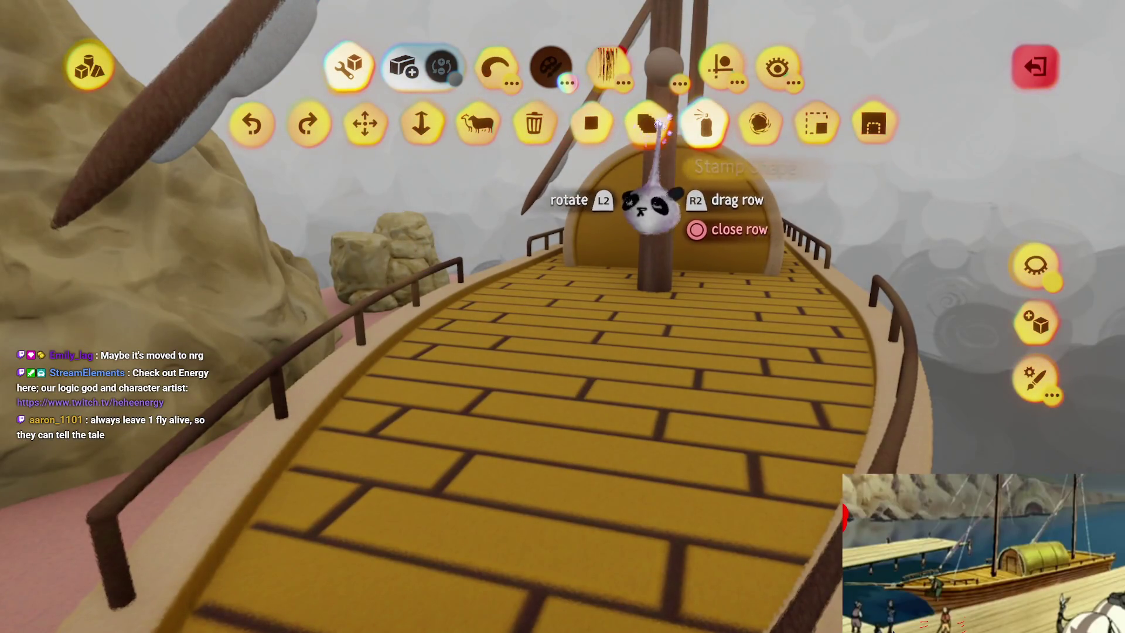
- Switch the deck's sculpting tool to Smear mode from the primitive shape list
{"action": "left_click", "coordinate": [720, 68]}
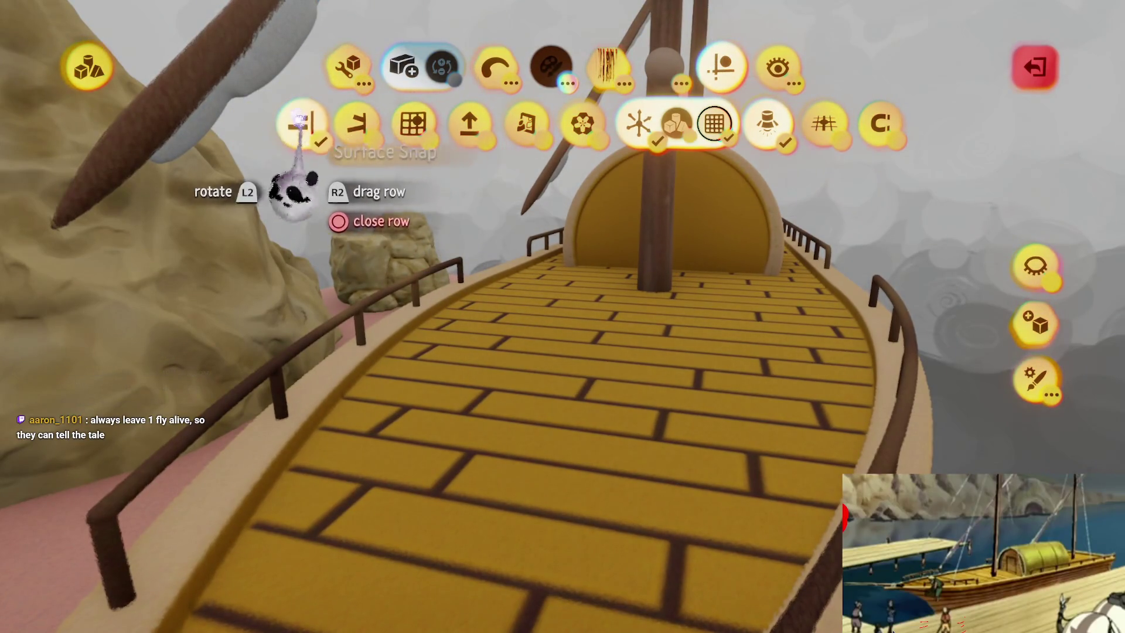
{"action": "left_click", "coordinate": [495, 67]}
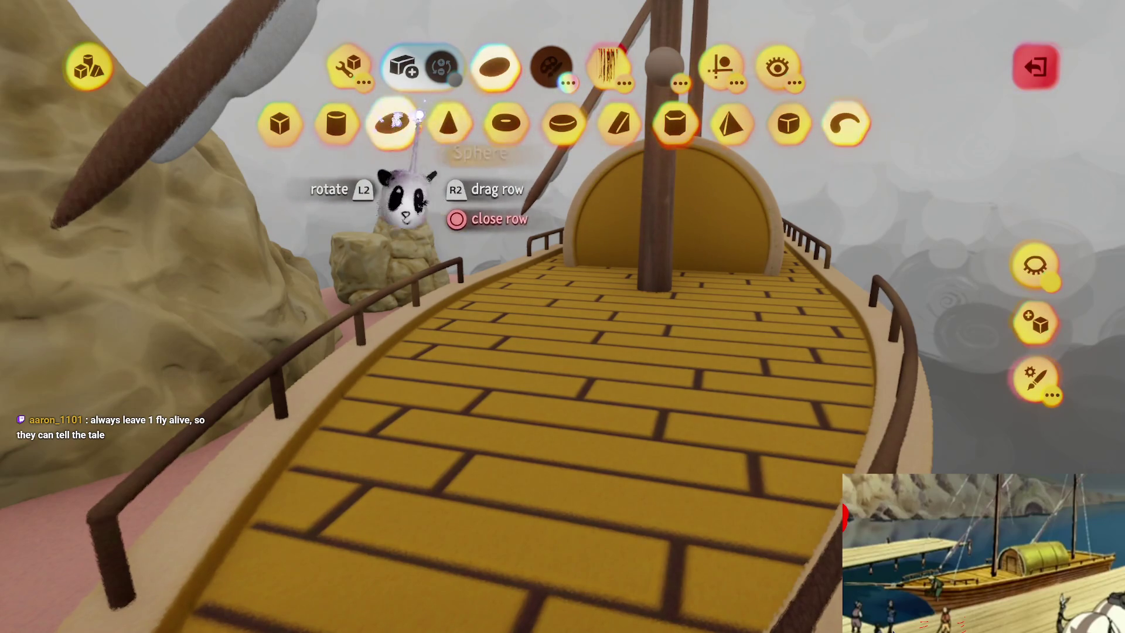
{"action": "left_click", "coordinate": [389, 202]}
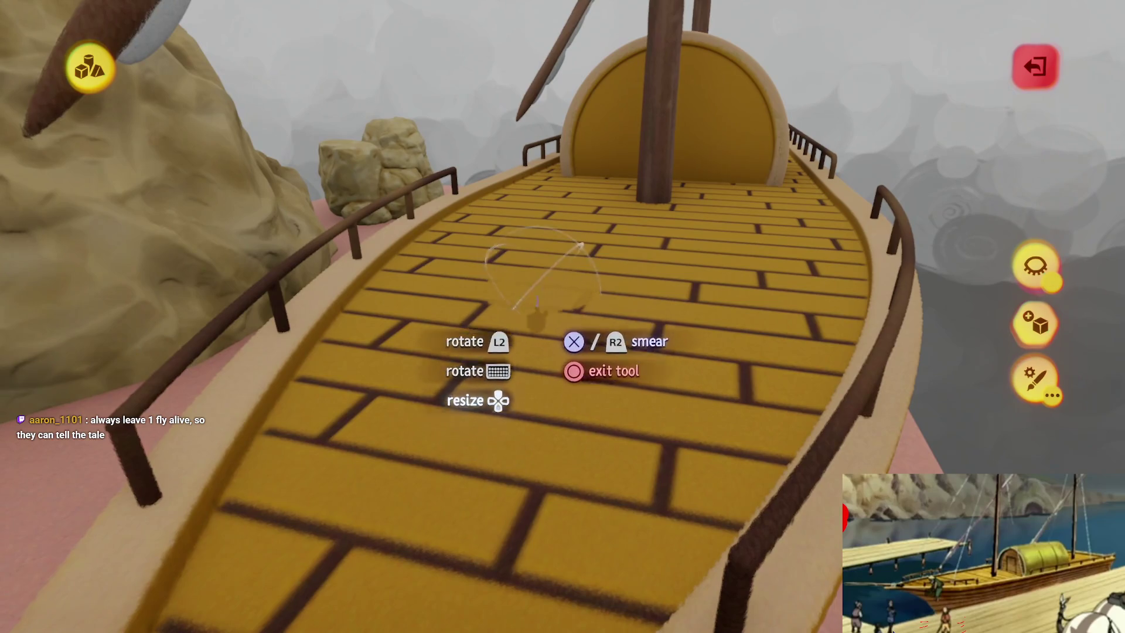
{"action": "key", "text": "Escape"}
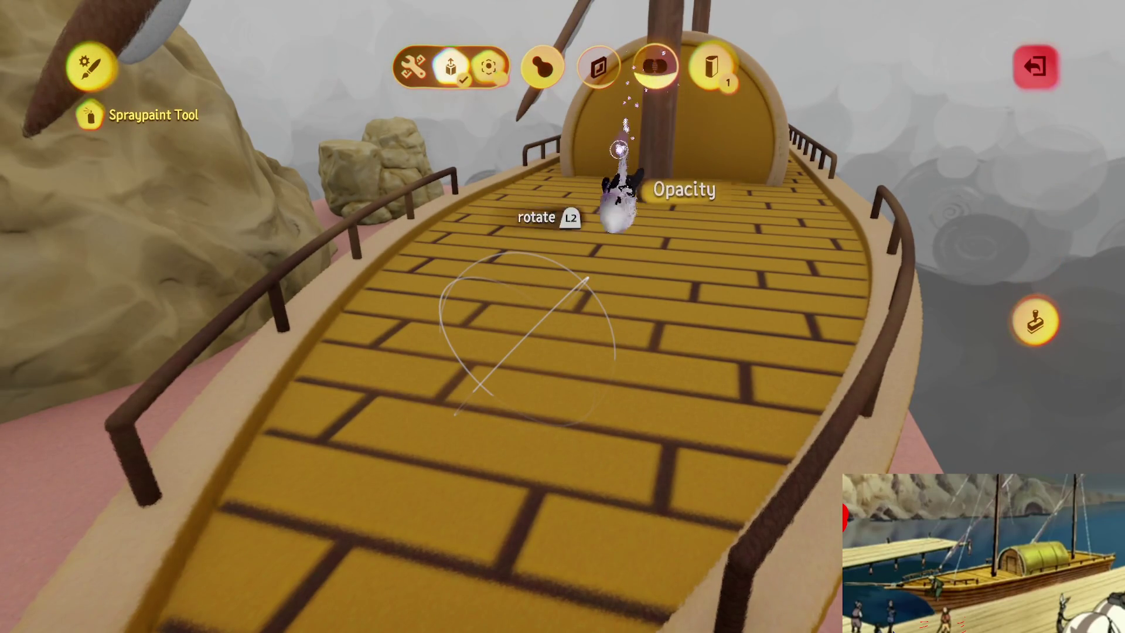
- Set a mixed light beige and dark brown paint colour, then leave the shape editor
{"action": "key", "text": "Escape"}
{"action": "key", "text": "c"}
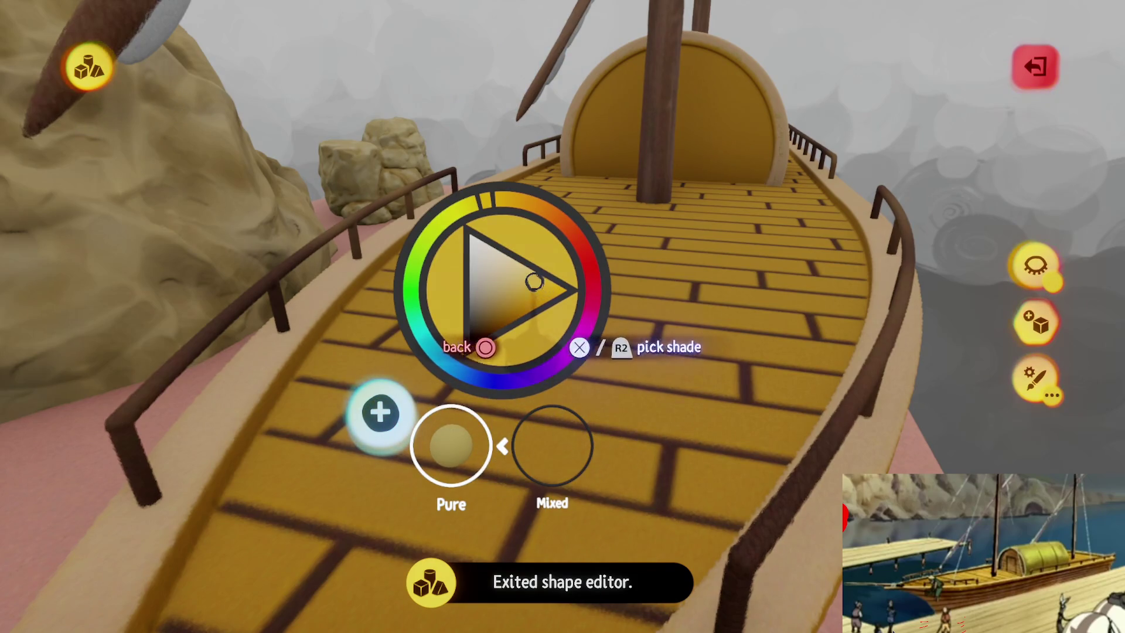
{"action": "left_click", "coordinate": [548, 454]}
{"action": "left_click", "coordinate": [219, 471]}
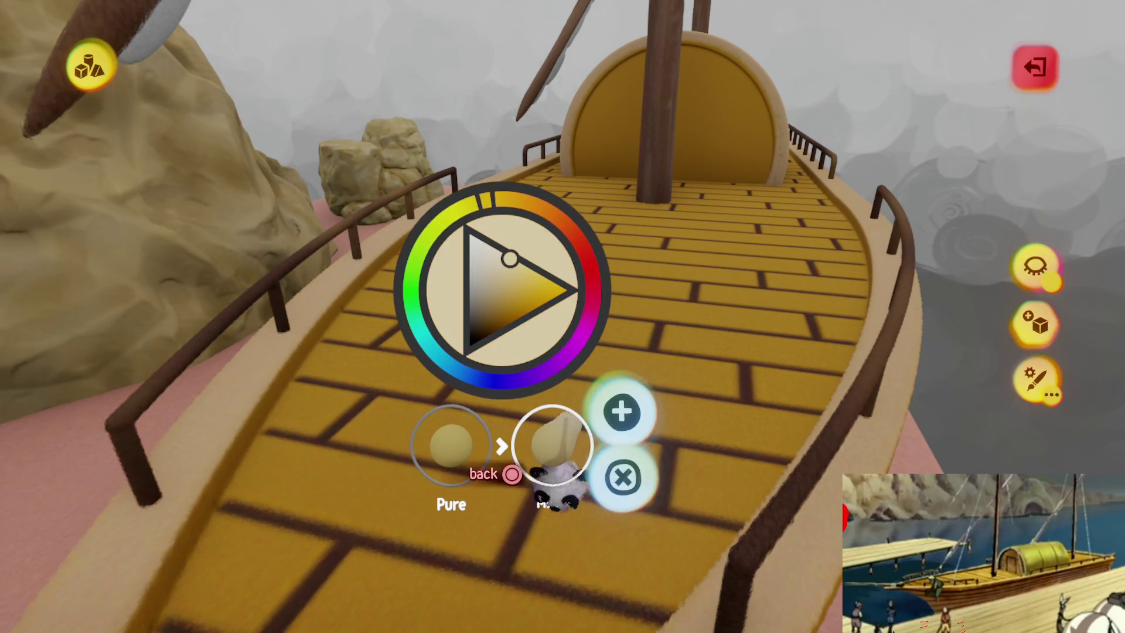
{"action": "left_click", "coordinate": [484, 315]}
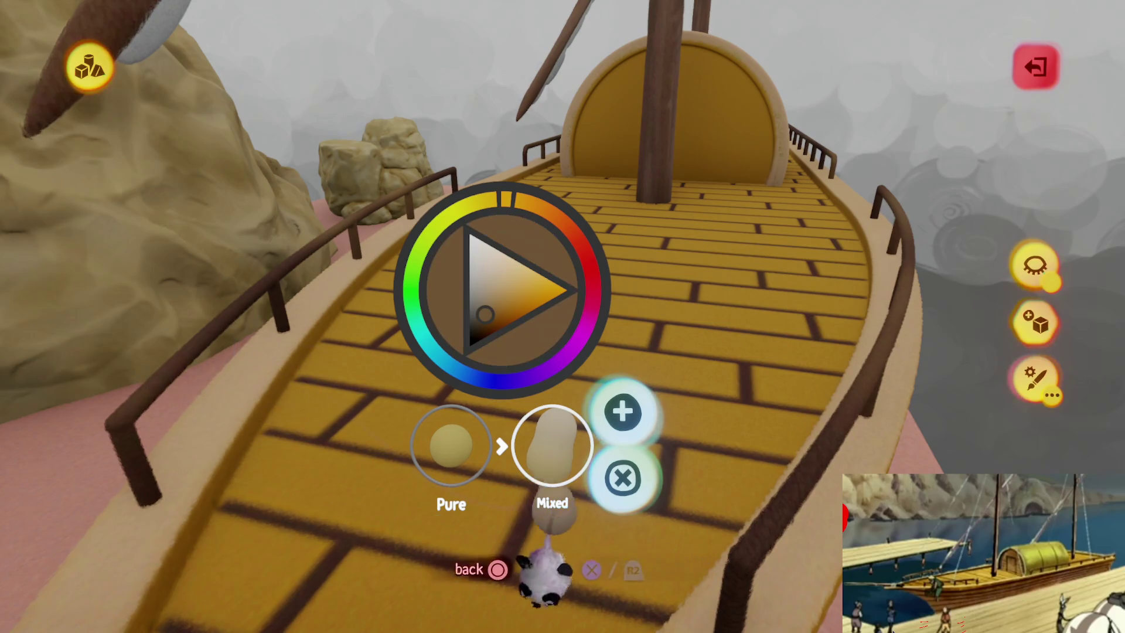
{"action": "left_click", "coordinate": [544, 516]}
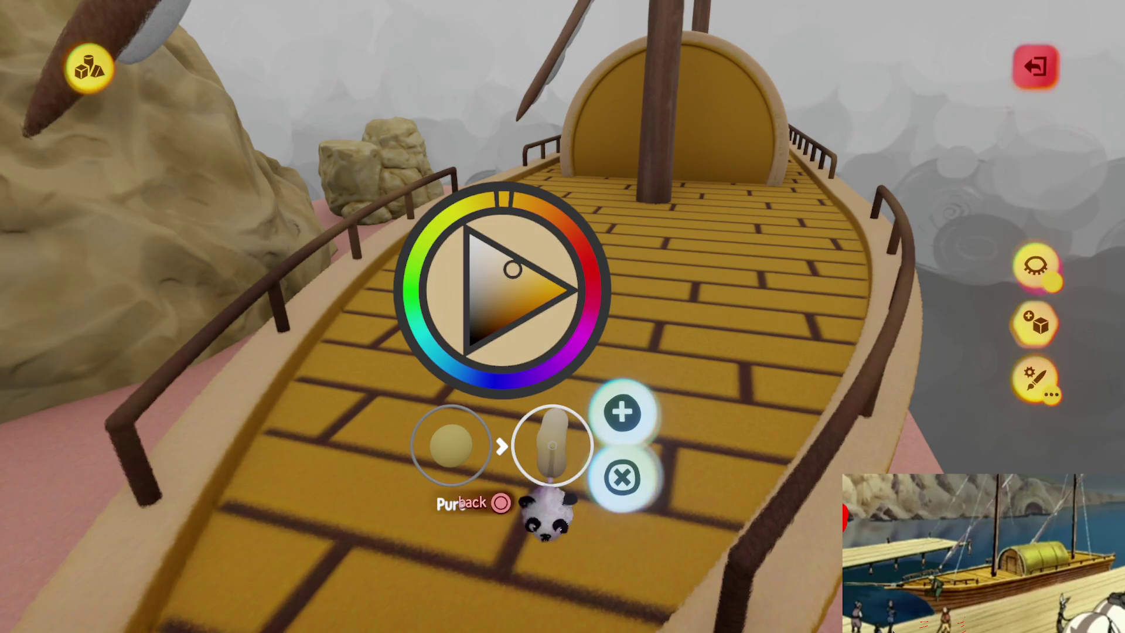
{"action": "left_click", "coordinate": [552, 446]}
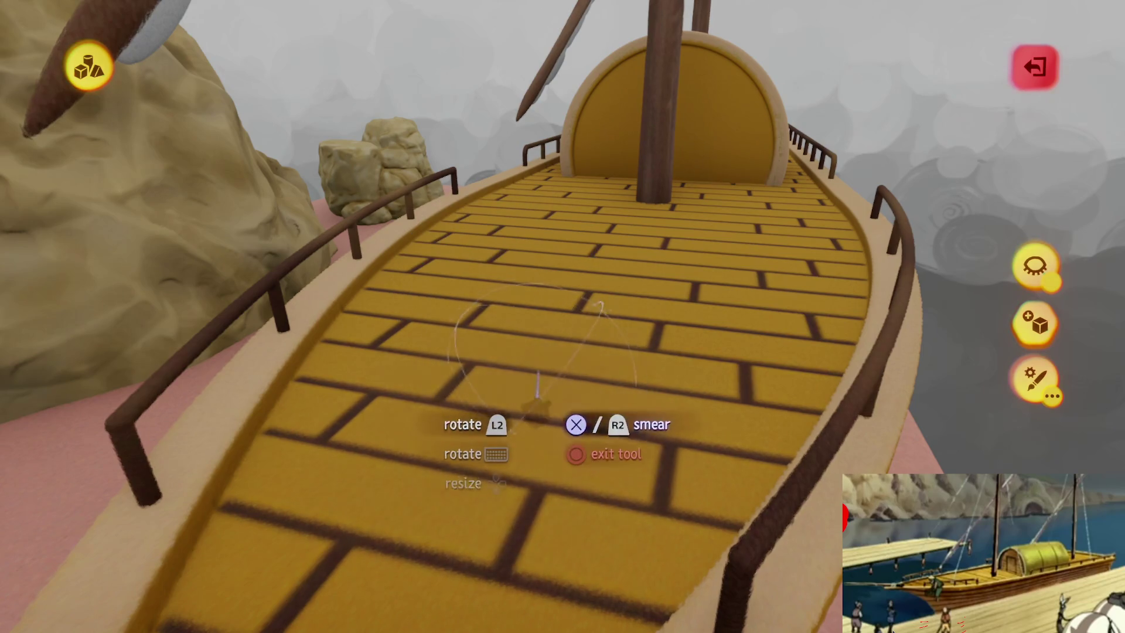
{"action": "key", "text": "Escape"}
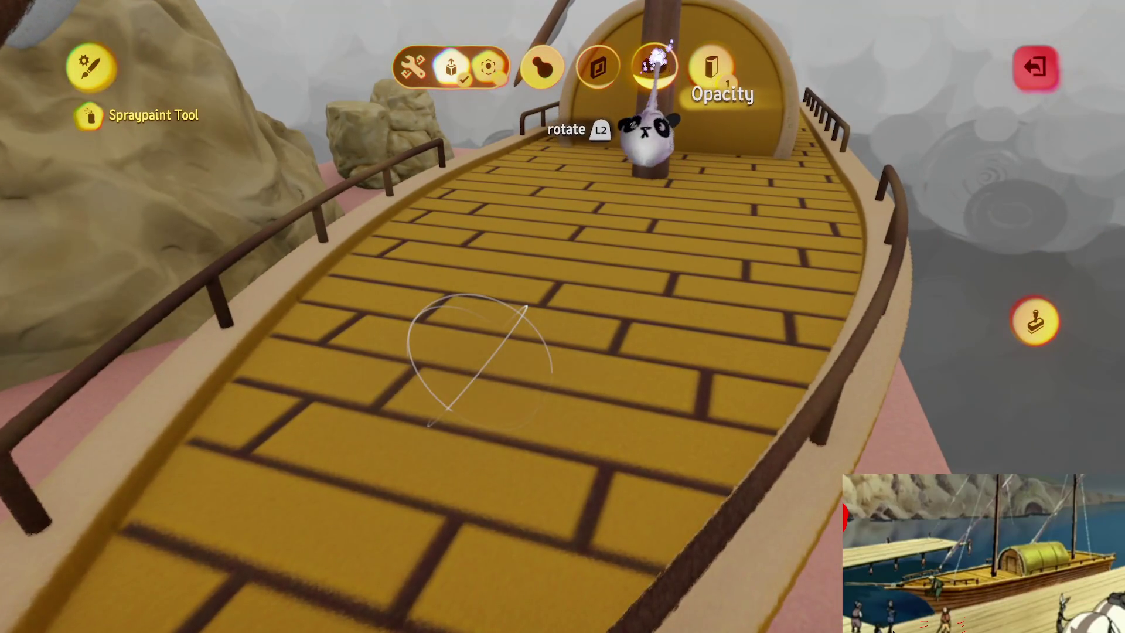
{"action": "key", "text": "Escape"}
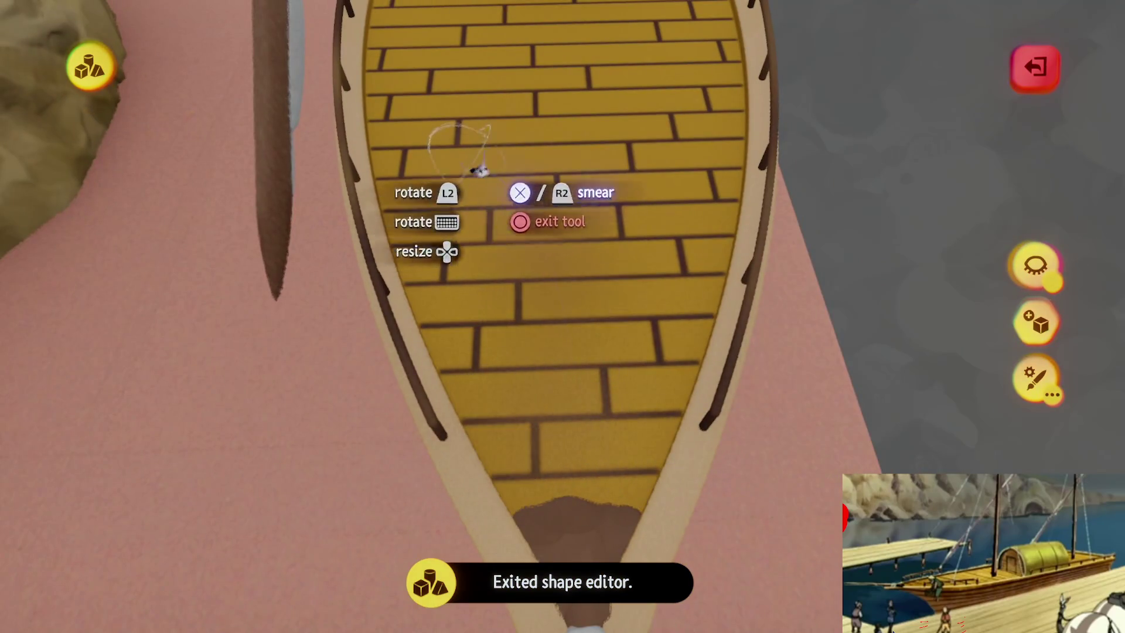
- Hide everything except the deck and smear its outline into a tapered point
{"action": "left_click_drag", "start_coordinate": [668, 117], "coordinate": [612, 334]}
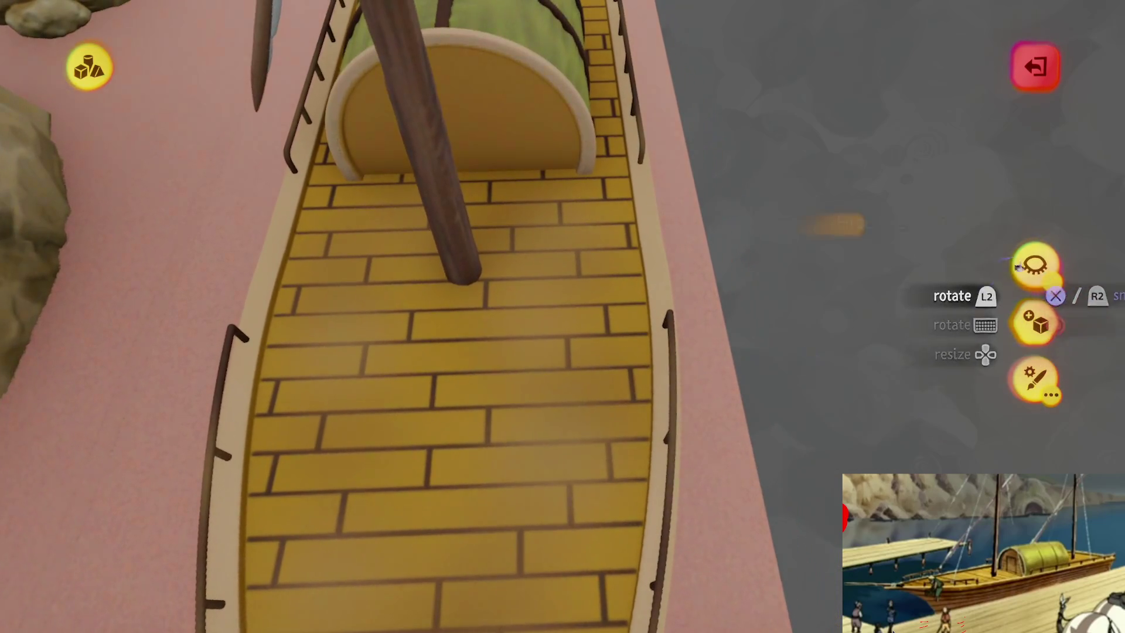
{"action": "left_click", "coordinate": [1018, 266]}
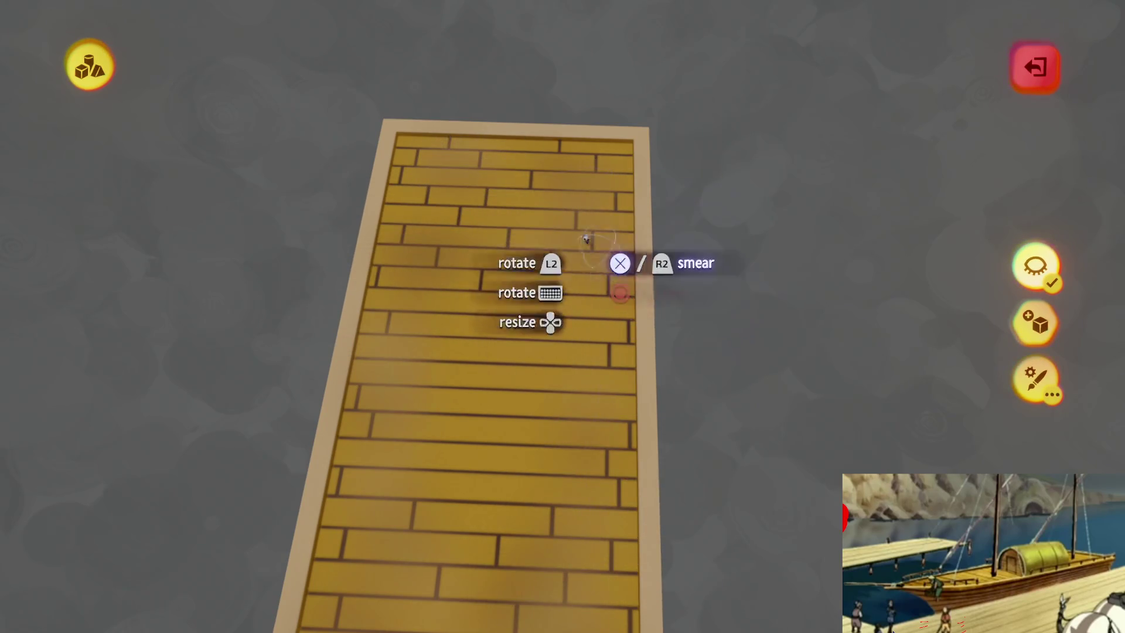
{"action": "mouse_move", "coordinate": [609, 363]}
{"action": "left_mouse_down"}
{"action": "mouse_move", "coordinate": [597, 291]}
{"action": "mouse_move", "coordinate": [405, 171]}
{"action": "mouse_move", "coordinate": [514, 308]}
{"action": "mouse_move", "coordinate": [451, 527]}
{"action": "left_mouse_up"}
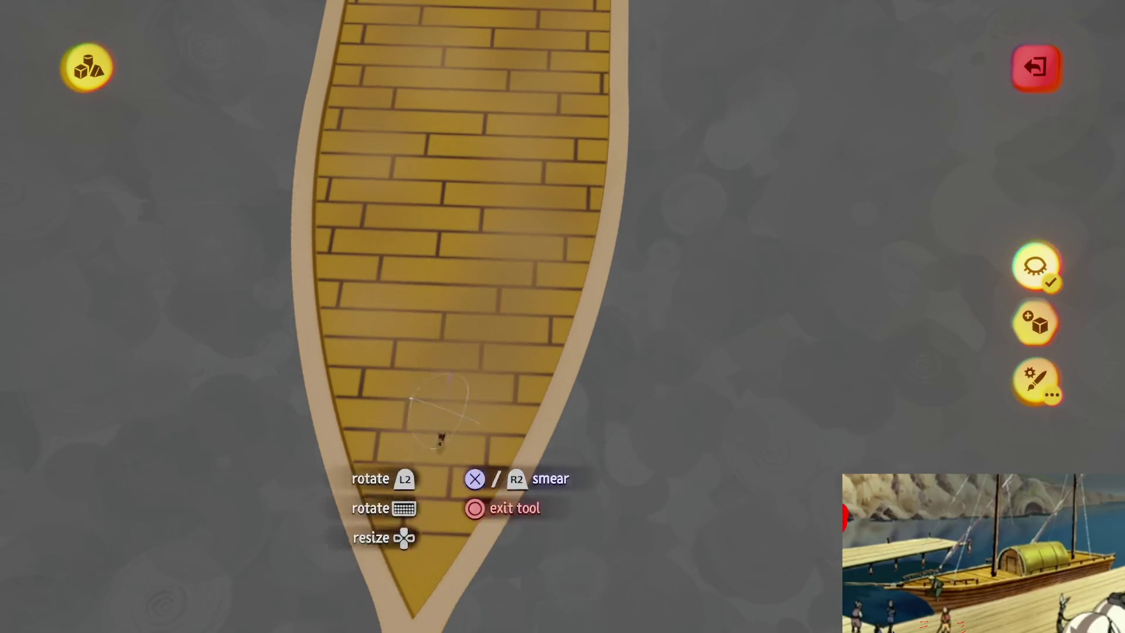
- Orbit around the hull's side, underside and bow to inspect the tapered shape
{"action": "mouse_move", "coordinate": [451, 447]}
{"action": "left_mouse_down"}
{"action": "mouse_move", "coordinate": [457, 369]}
{"action": "mouse_move", "coordinate": [481, 346]}
{"action": "left_mouse_up"}
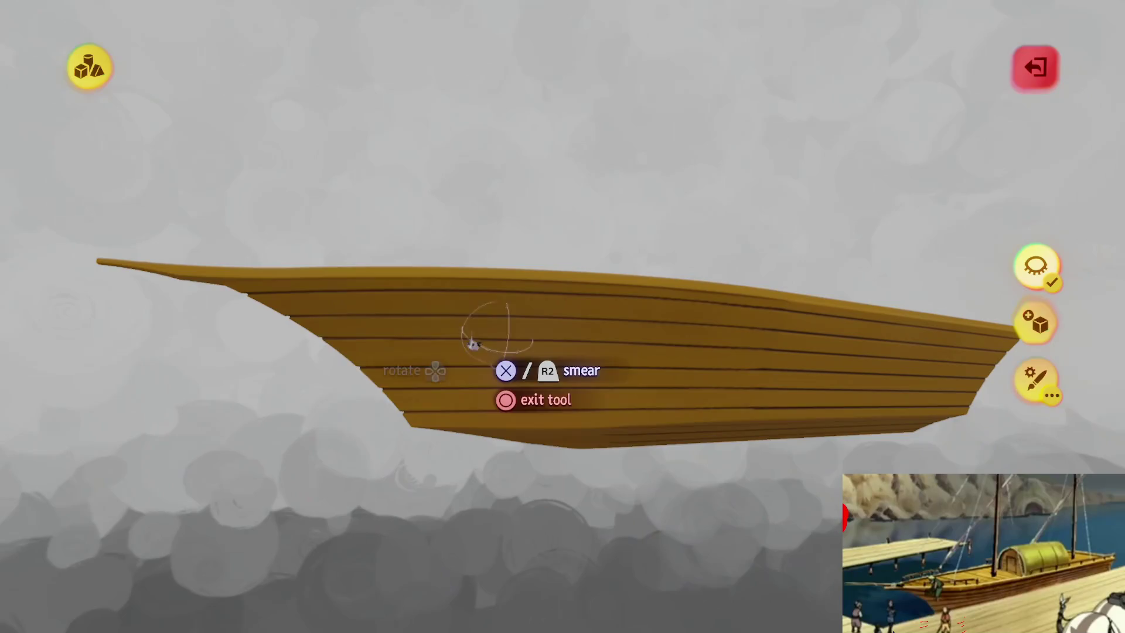
{"action": "mouse_move", "coordinate": [529, 425]}
{"action": "left_mouse_down"}
{"action": "mouse_move", "coordinate": [622, 381]}
{"action": "mouse_move", "coordinate": [253, 344]}
{"action": "mouse_move", "coordinate": [329, 414]}
{"action": "mouse_move", "coordinate": [622, 438]}
{"action": "left_mouse_up"}
{"action": "mouse_move", "coordinate": [425, 401]}
{"action": "left_mouse_down"}
{"action": "mouse_move", "coordinate": [573, 402]}
{"action": "mouse_move", "coordinate": [150, 409]}
{"action": "mouse_move", "coordinate": [565, 409]}
{"action": "mouse_move", "coordinate": [463, 320]}
{"action": "left_mouse_up"}
{"action": "mouse_move", "coordinate": [457, 364]}
{"action": "left_mouse_down"}
{"action": "mouse_move", "coordinate": [477, 401]}
{"action": "mouse_move", "coordinate": [573, 346]}
{"action": "mouse_move", "coordinate": [402, 402]}
{"action": "mouse_move", "coordinate": [567, 406]}
{"action": "mouse_move", "coordinate": [565, 349]}
{"action": "mouse_move", "coordinate": [511, 372]}
{"action": "mouse_move", "coordinate": [498, 267]}
{"action": "mouse_move", "coordinate": [351, 281]}
{"action": "mouse_move", "coordinate": [410, 263]}
{"action": "left_mouse_up"}
{"action": "mouse_move", "coordinate": [575, 286]}
{"action": "left_mouse_down"}
{"action": "mouse_move", "coordinate": [447, 301]}
{"action": "mouse_move", "coordinate": [371, 327]}
{"action": "mouse_move", "coordinate": [364, 459]}
{"action": "mouse_move", "coordinate": [494, 350]}
{"action": "mouse_move", "coordinate": [481, 345]}
{"action": "mouse_move", "coordinate": [487, 320]}
{"action": "mouse_move", "coordinate": [471, 326]}
{"action": "mouse_move", "coordinate": [564, 410]}
{"action": "mouse_move", "coordinate": [560, 471]}
{"action": "mouse_move", "coordinate": [570, 364]}
{"action": "left_mouse_up"}
{"action": "key", "text": "Escape"}
{"action": "double_click", "coordinate": [570, 364]}
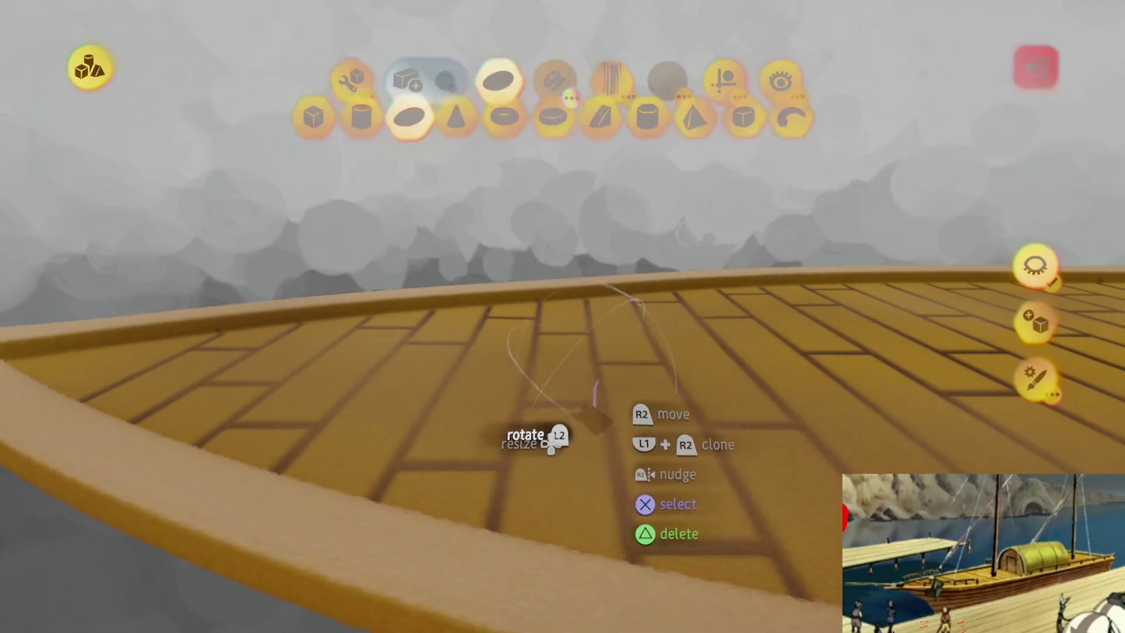
- Choose the sphere shape for the Smear tool and lay a dark stroke across the deck planks
{"action": "mouse_move", "coordinate": [541, 434]}
{"action": "left_mouse_down"}
{"action": "mouse_move", "coordinate": [542, 357]}
{"action": "mouse_move", "coordinate": [515, 304]}
{"action": "mouse_move", "coordinate": [539, 275]}
{"action": "mouse_move", "coordinate": [527, 328]}
{"action": "mouse_move", "coordinate": [552, 337]}
{"action": "left_mouse_up"}
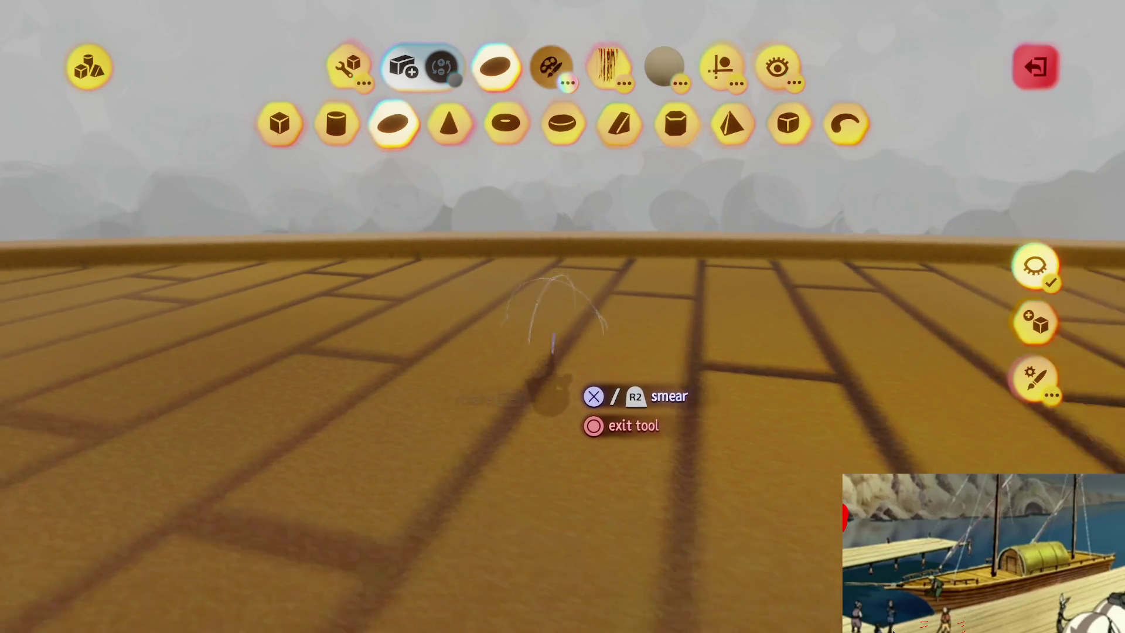
{"action": "key", "text": "Escape"}
{"action": "key", "text": "Tab"}
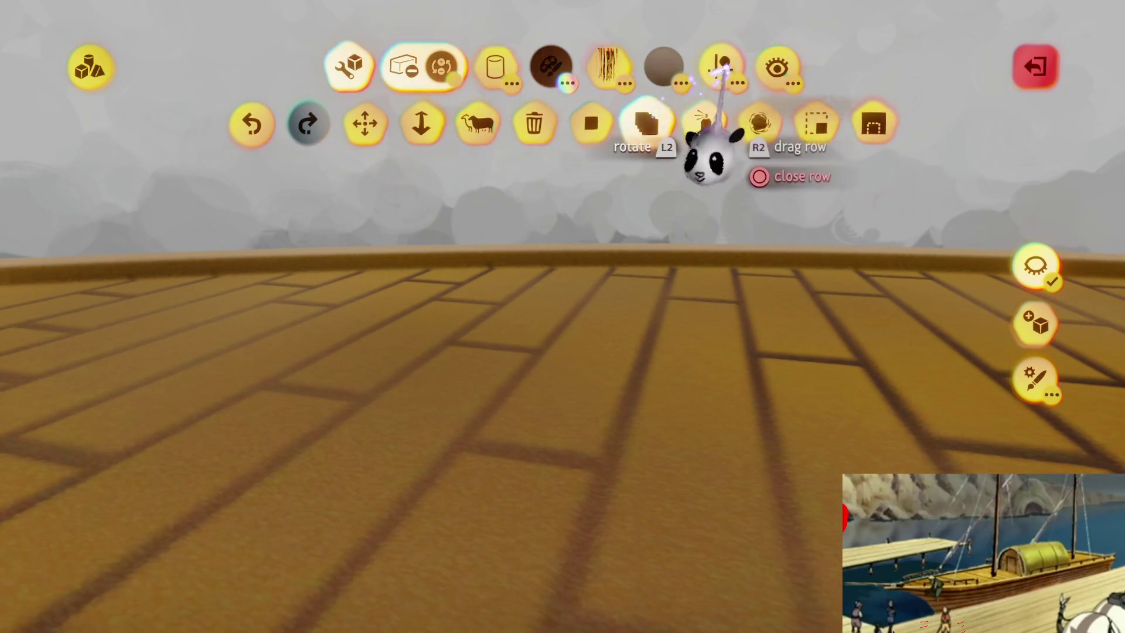
{"action": "left_click", "coordinate": [719, 69]}
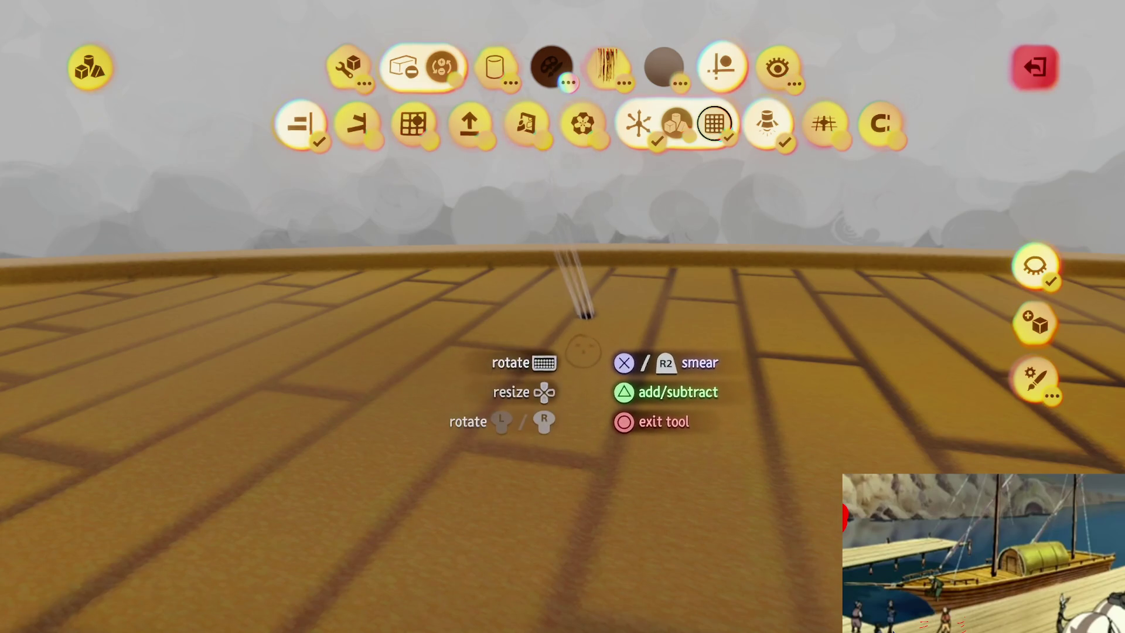
{"action": "left_click", "coordinate": [489, 67]}
{"action": "left_click", "coordinate": [393, 123]}
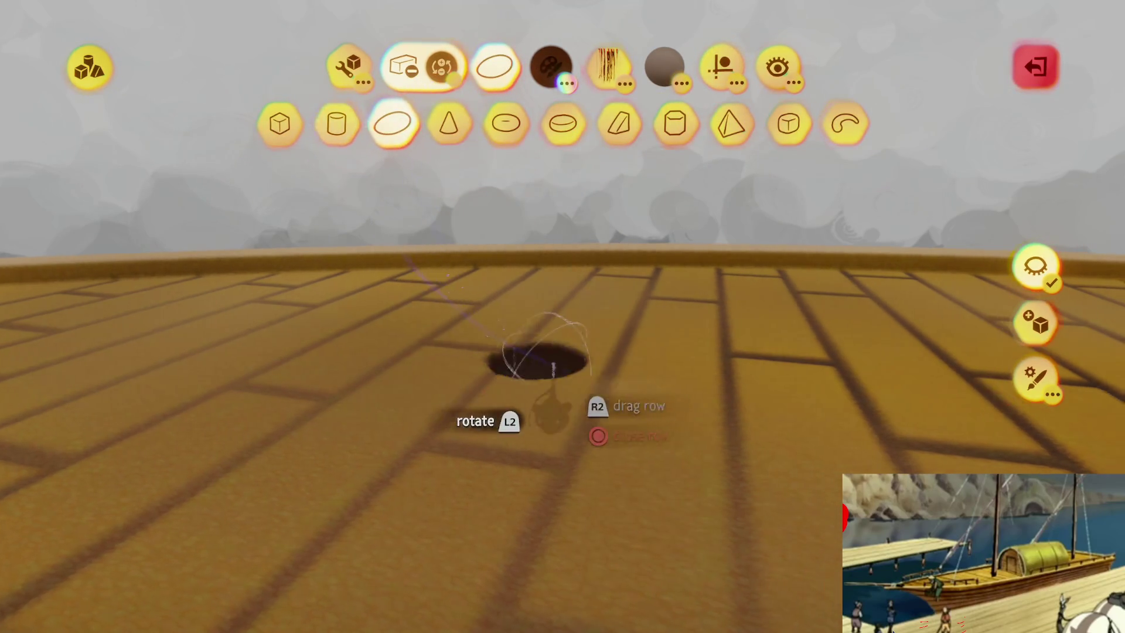
{"action": "mouse_move", "coordinate": [580, 296]}
{"action": "left_mouse_down"}
{"action": "mouse_move", "coordinate": [527, 322]}
{"action": "mouse_move", "coordinate": [498, 394]}
{"action": "mouse_move", "coordinate": [485, 359]}
{"action": "mouse_move", "coordinate": [482, 413]}
{"action": "left_mouse_up"}
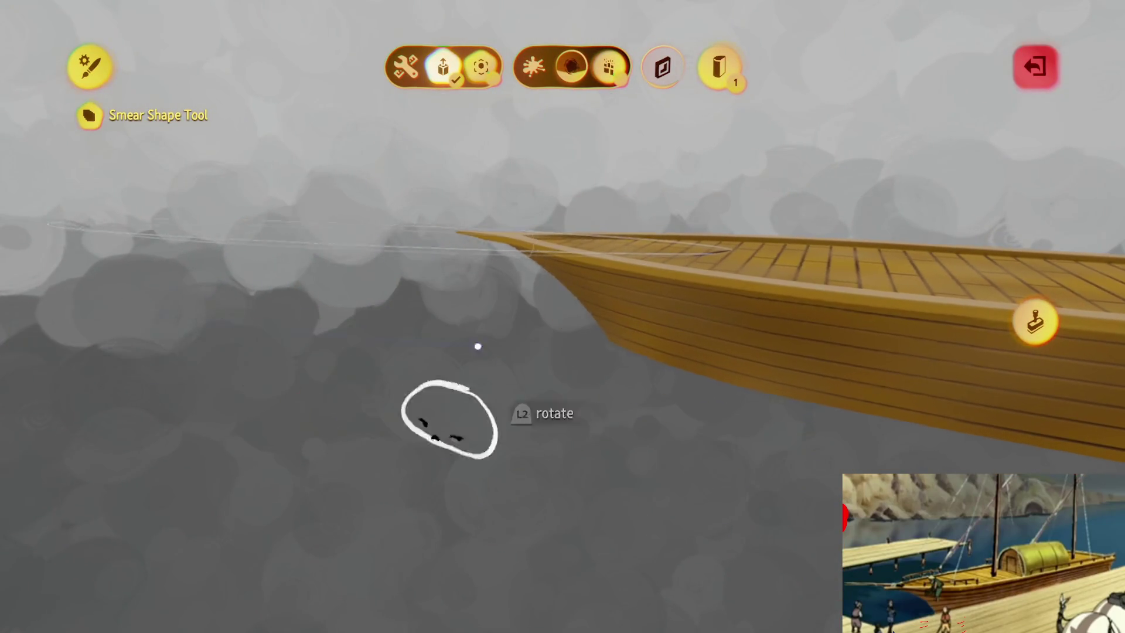
- Smear a wood-grain streak along the bow planks
{"action": "key", "text": "Escape"}
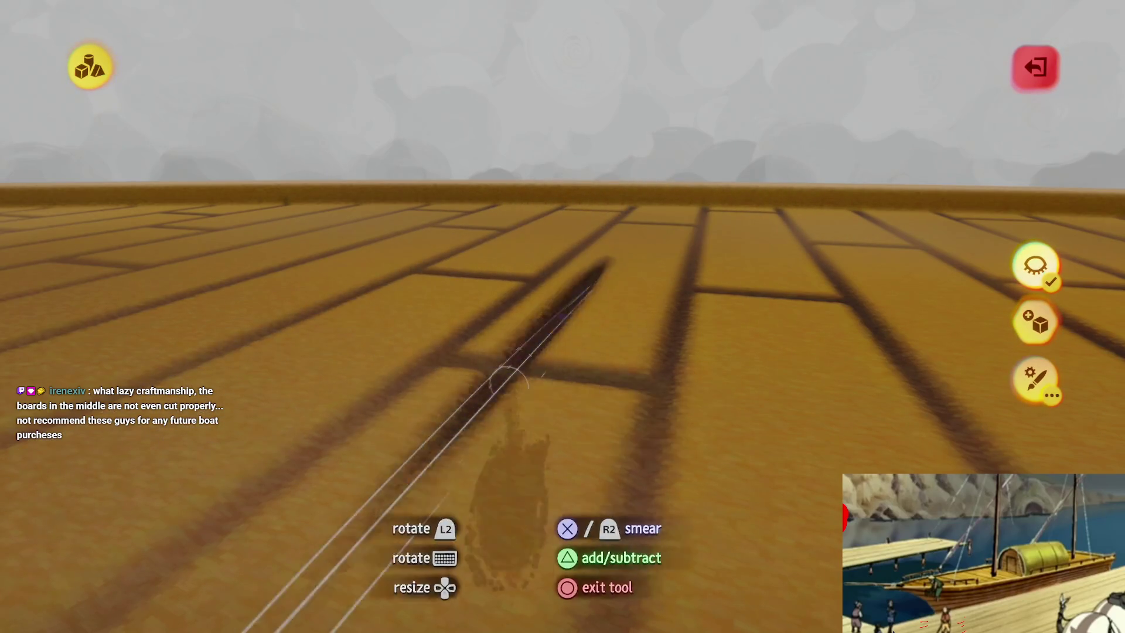
{"action": "key", "text": "Escape"}
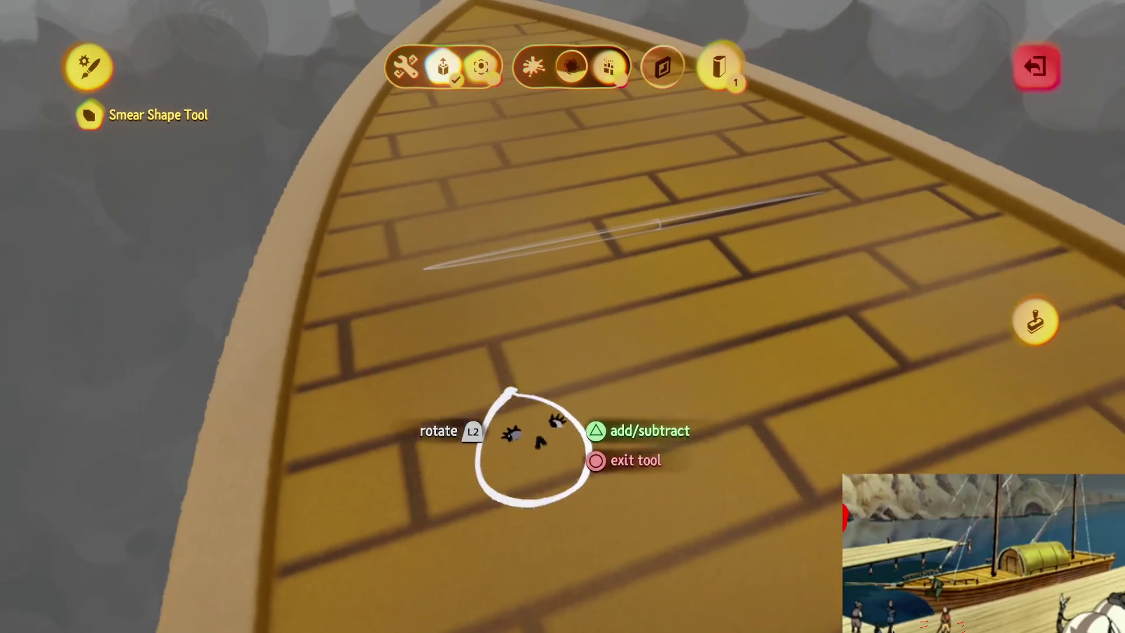
{"action": "key", "text": "Escape"}
{"action": "key", "text": "Escape"}
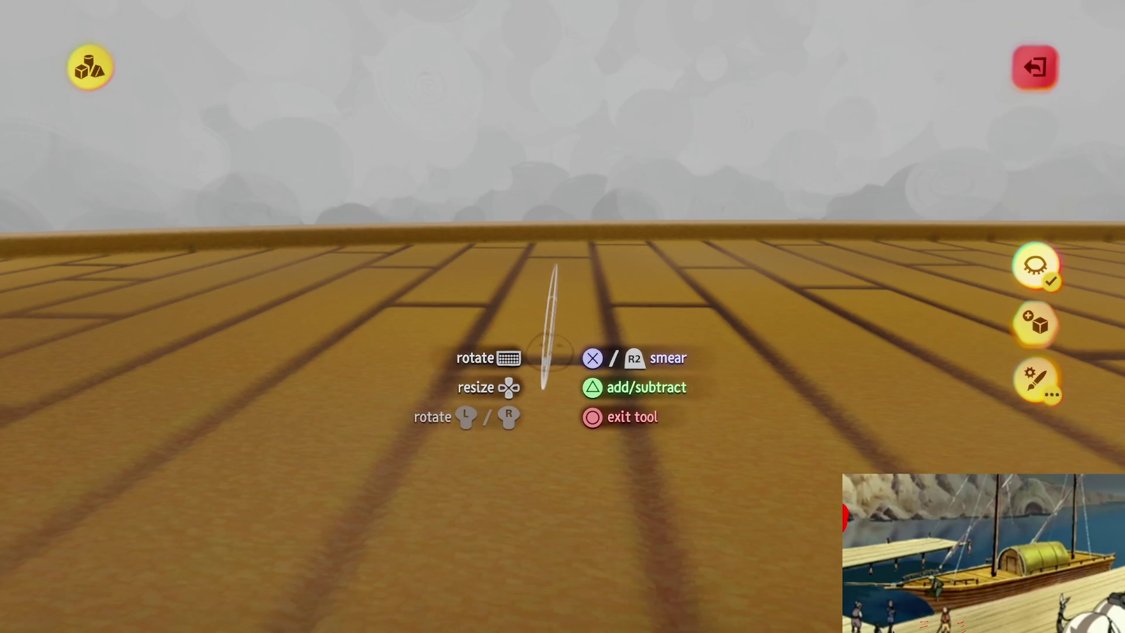
{"action": "key", "text": "Escape"}
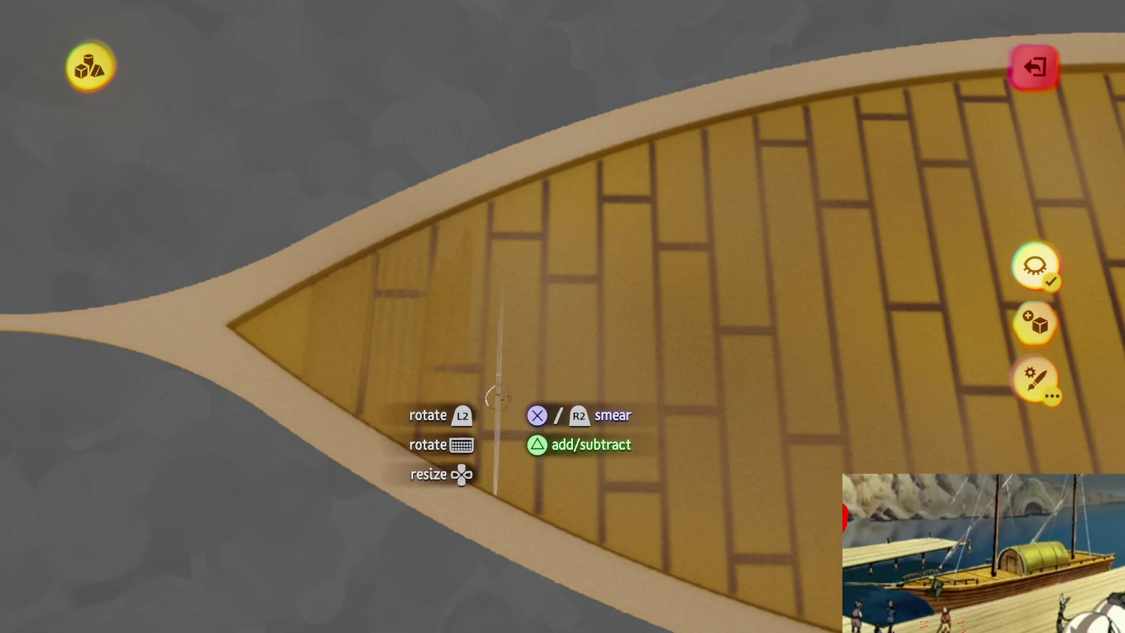
{"action": "left_click", "coordinate": [496, 400]}
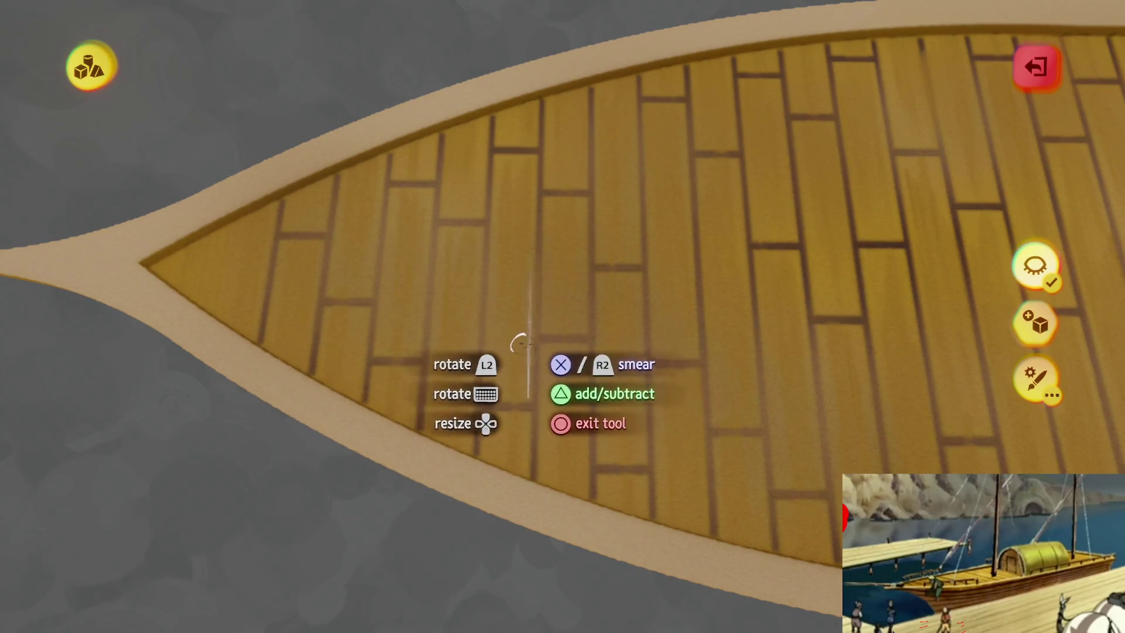
- Move the view to the bow and smear more grain streaks into its planks
{"action": "left_click_drag", "start_coordinate": [523, 346], "coordinate": [502, 238]}
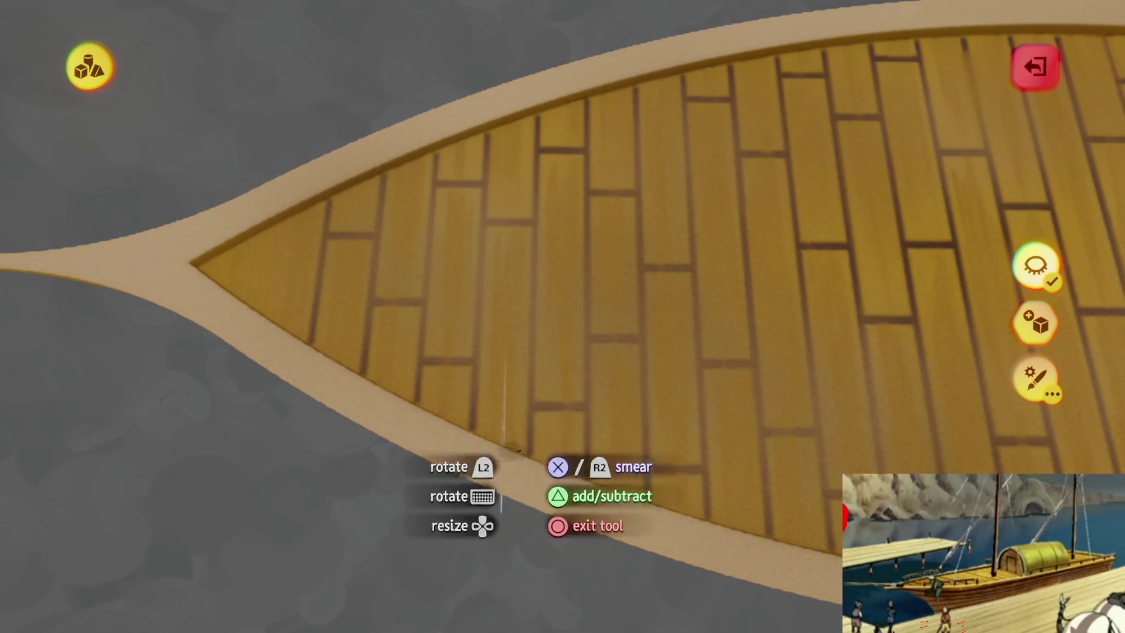
{"action": "scroll", "coordinate": [515, 451], "scroll_direction": "up", "scroll_amount": 5}
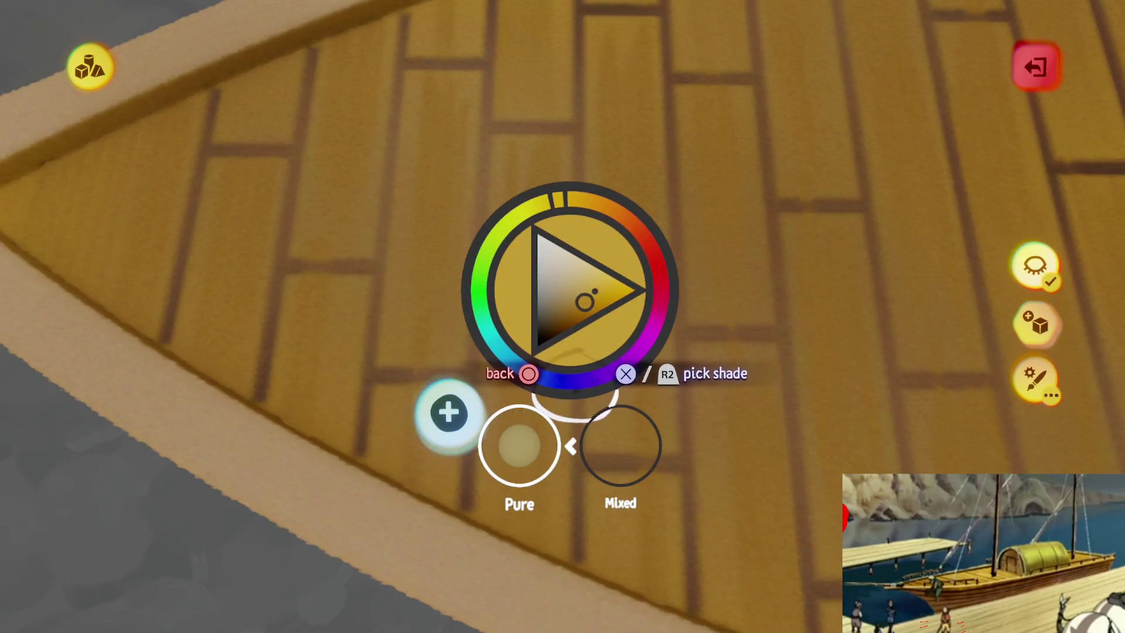
{"action": "left_click_drag", "start_coordinate": [507, 383], "coordinate": [523, 365]}
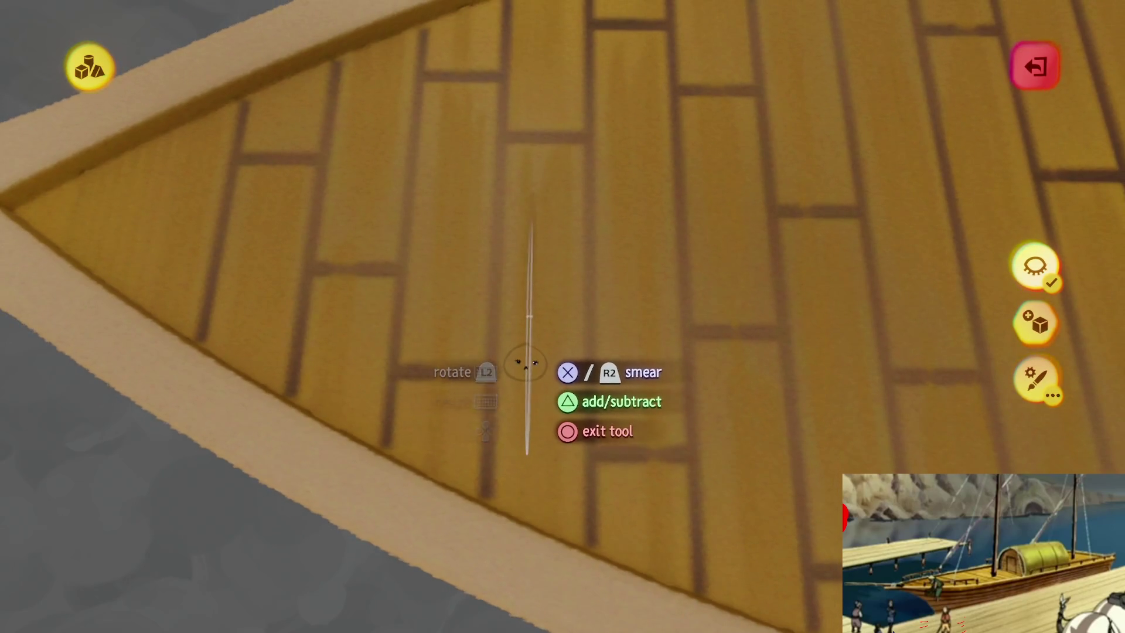
{"action": "scroll", "coordinate": [527, 366], "scroll_direction": "down", "scroll_amount": 5}
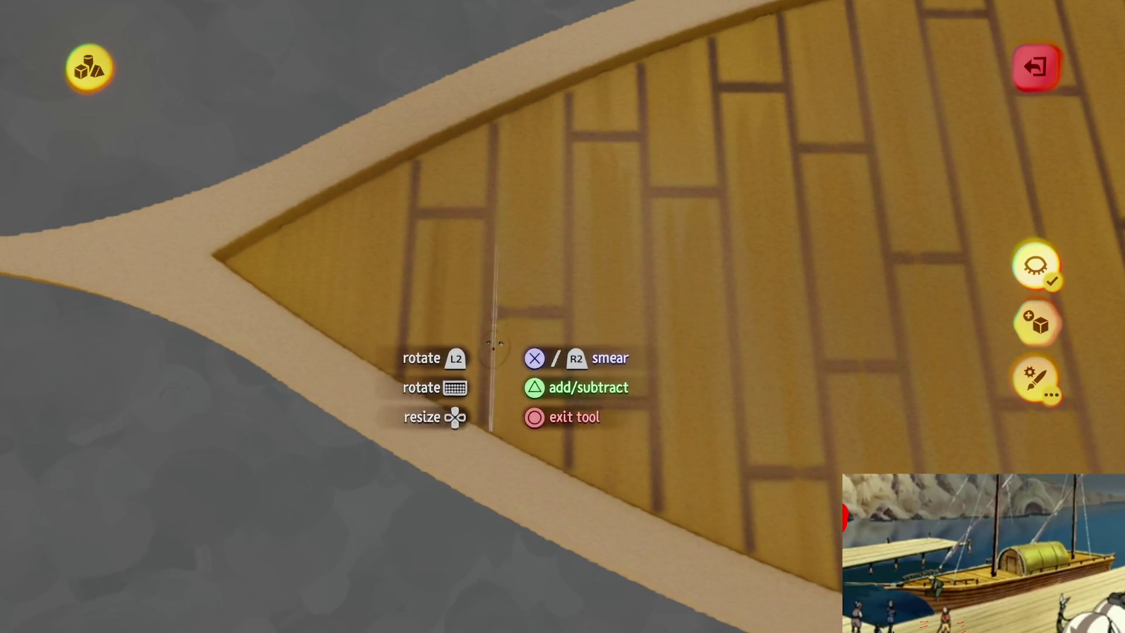
{"action": "left_click_drag", "start_coordinate": [572, 359], "coordinate": [561, 392]}
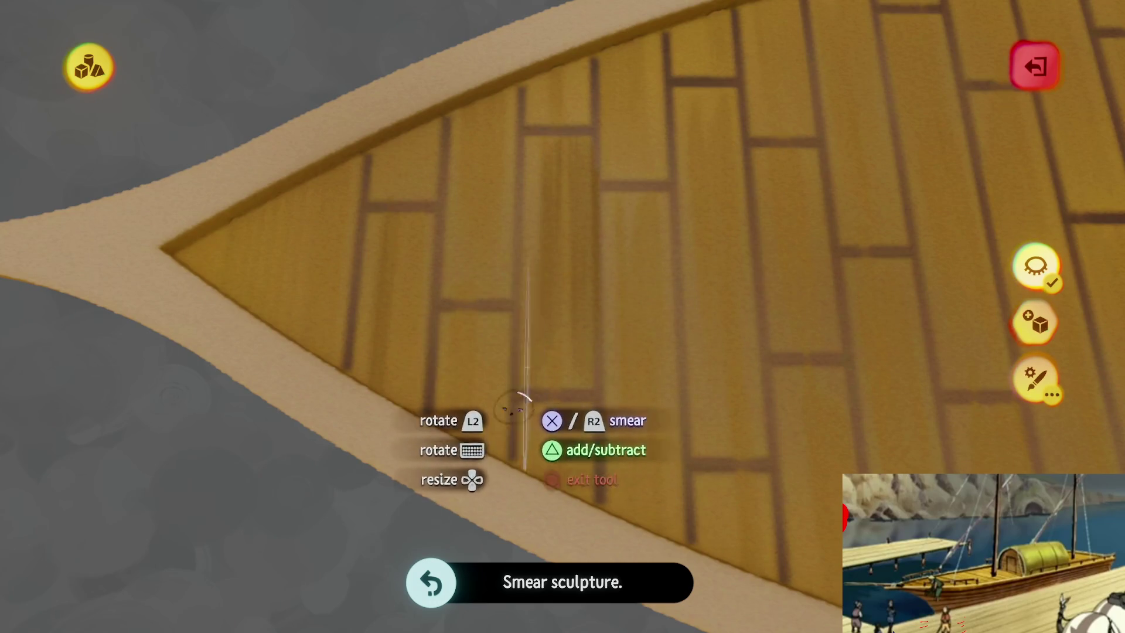
{"action": "left_click_drag", "start_coordinate": [491, 448], "coordinate": [495, 345]}
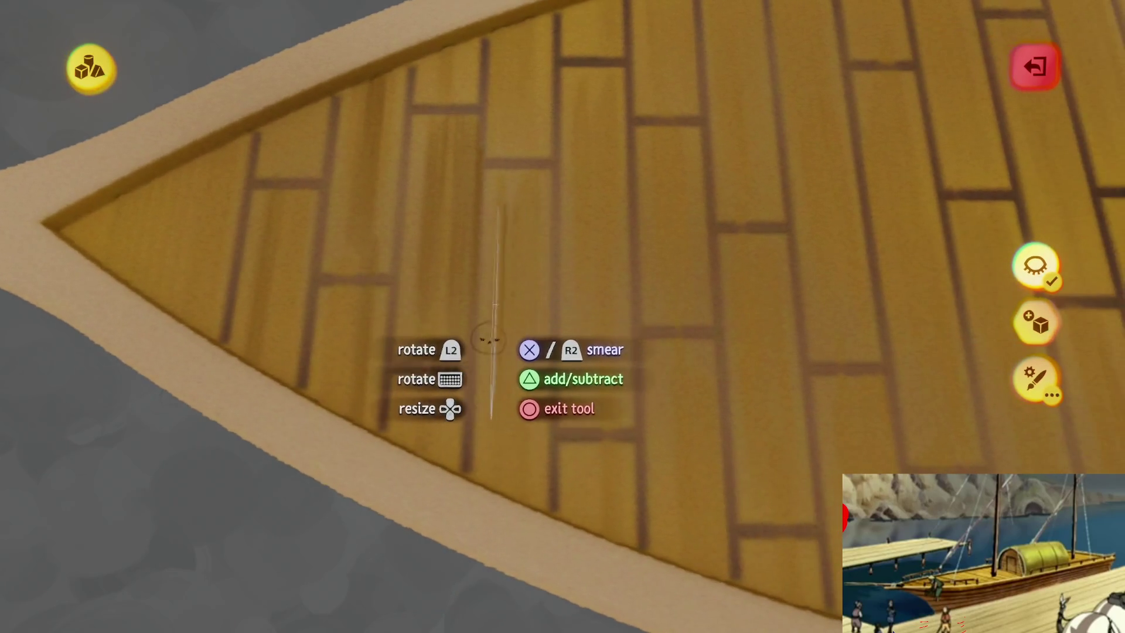
{"action": "mouse_move", "coordinate": [528, 426]}
{"action": "left_mouse_down"}
{"action": "mouse_move", "coordinate": [535, 498]}
{"action": "mouse_move", "coordinate": [535, 188]}
{"action": "mouse_move", "coordinate": [557, 281]}
{"action": "mouse_move", "coordinate": [468, 134]}
{"action": "mouse_move", "coordinate": [511, 342]}
{"action": "mouse_move", "coordinate": [592, 450]}
{"action": "mouse_move", "coordinate": [558, 256]}
{"action": "mouse_move", "coordinate": [504, 111]}
{"action": "mouse_move", "coordinate": [547, 123]}
{"action": "mouse_move", "coordinate": [521, 193]}
{"action": "mouse_move", "coordinate": [498, 190]}
{"action": "left_mouse_up"}
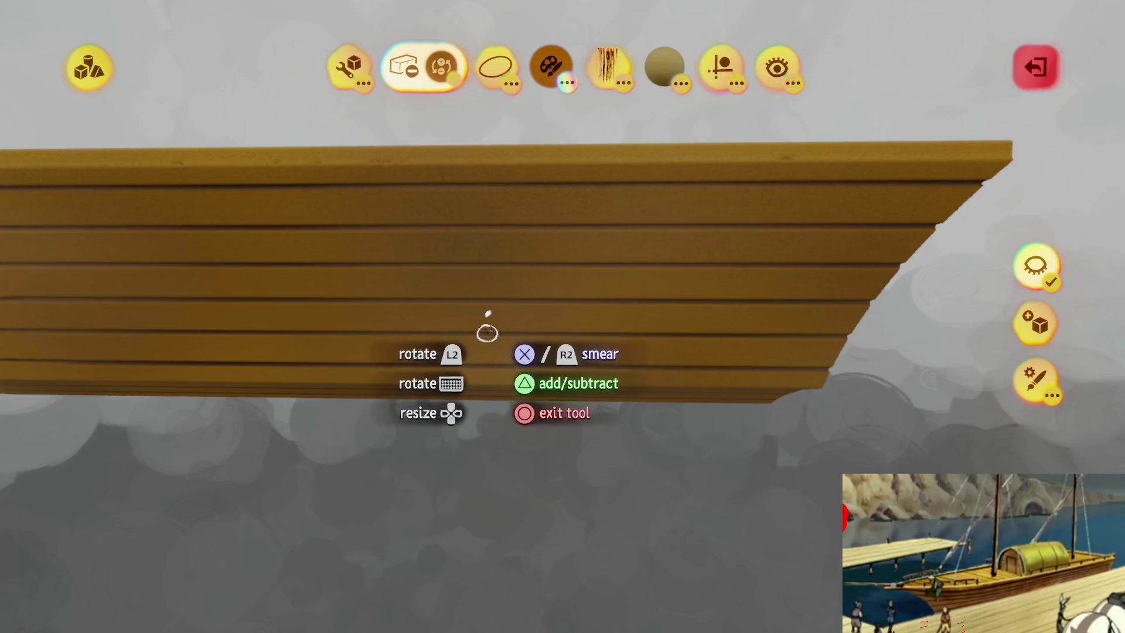
- Stretch a smear along a hull plank, then bring up the guide and symmetry options
{"action": "scroll", "coordinate": [480, 330], "scroll_direction": "up", "scroll_amount": 2}
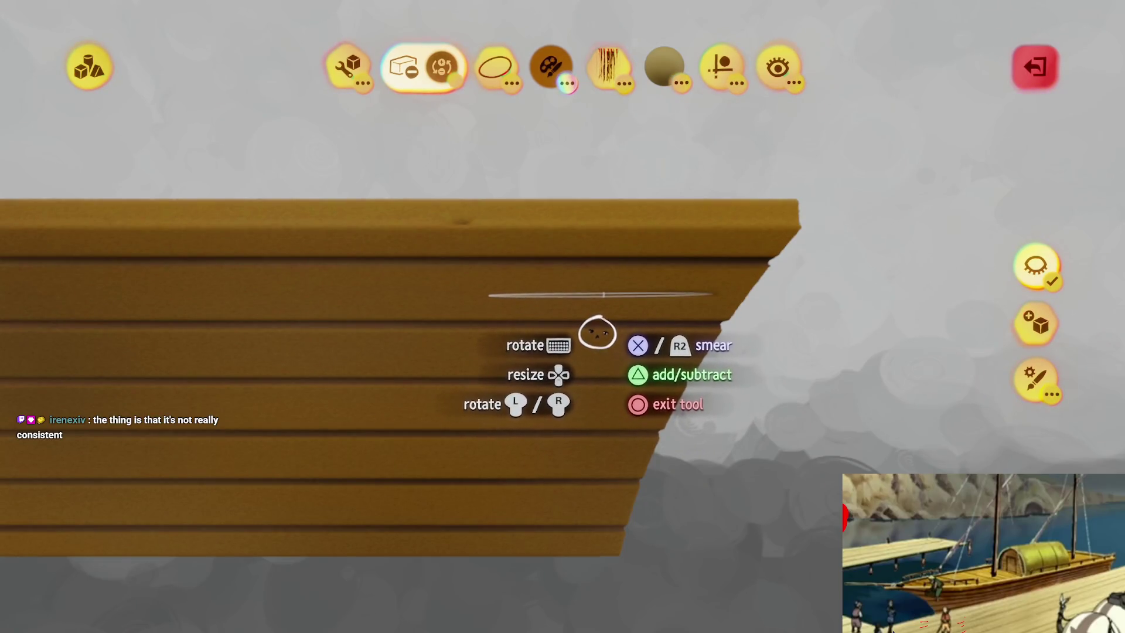
{"action": "left_click", "coordinate": [597, 332]}
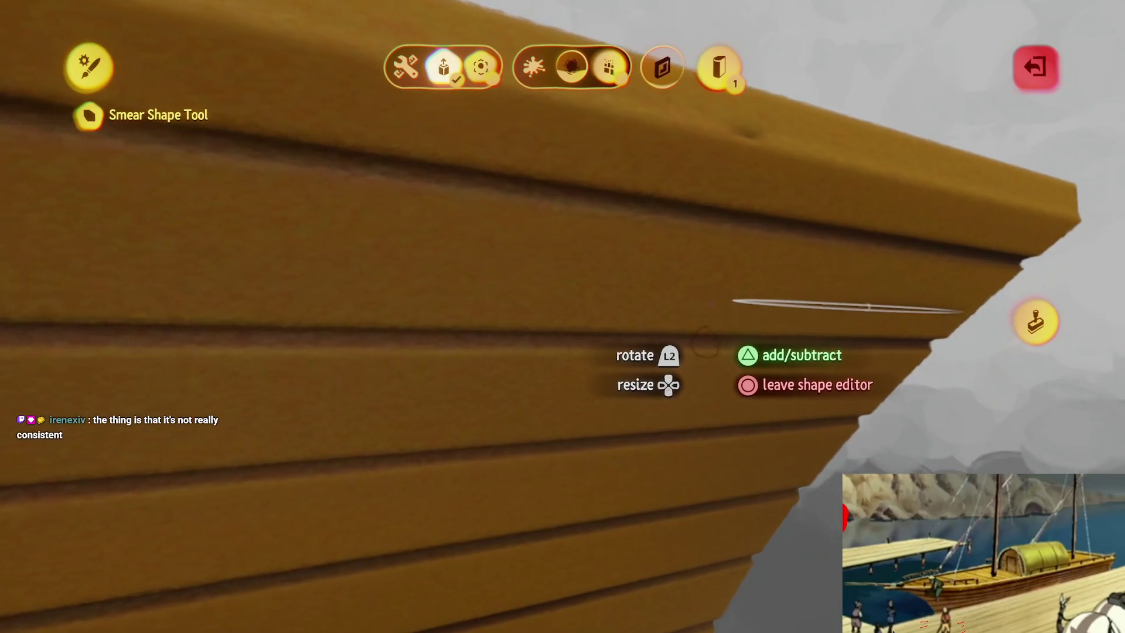
{"action": "mouse_move", "coordinate": [705, 346]}
{"action": "left_mouse_down"}
{"action": "mouse_move", "coordinate": [720, 341]}
{"action": "mouse_move", "coordinate": [597, 358]}
{"action": "left_mouse_up"}
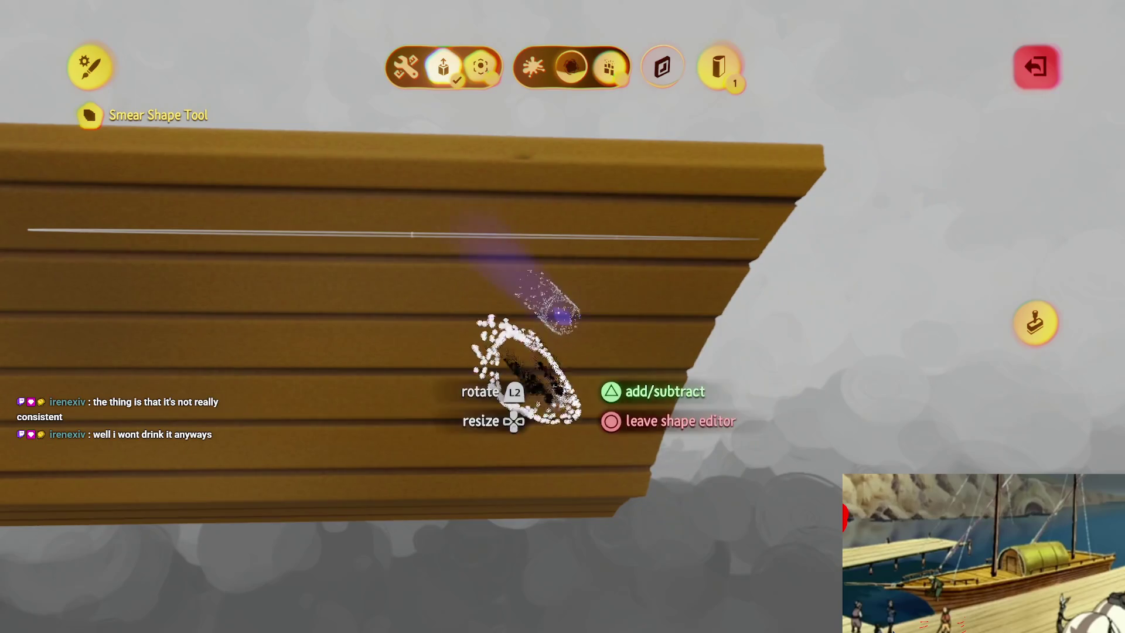
{"action": "key", "text": "Escape"}
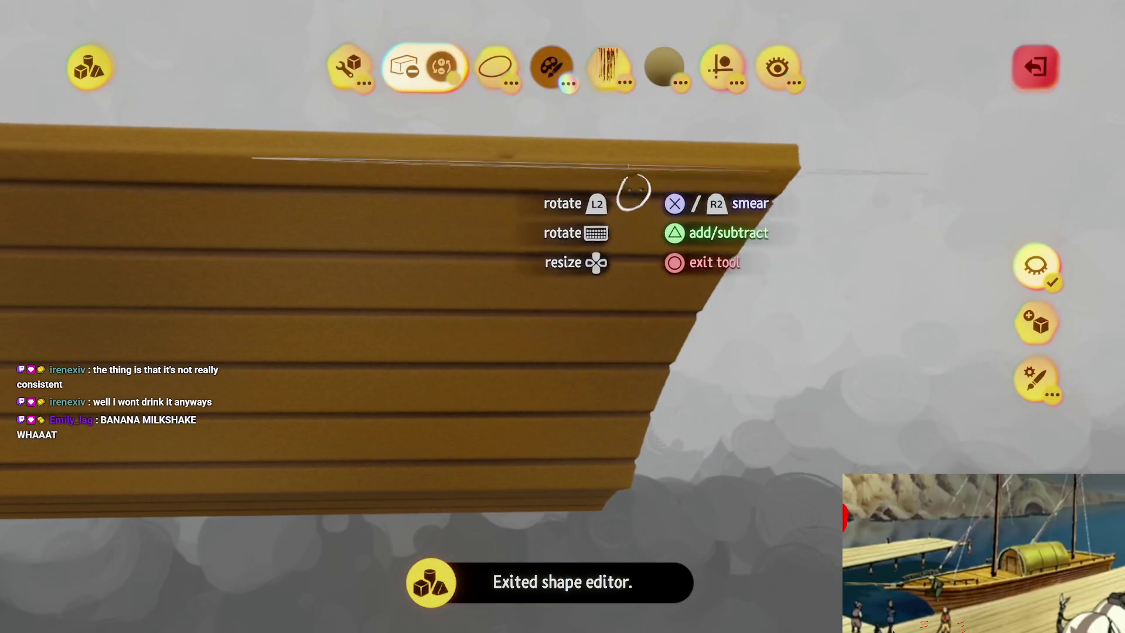
{"action": "left_click", "coordinate": [721, 66]}
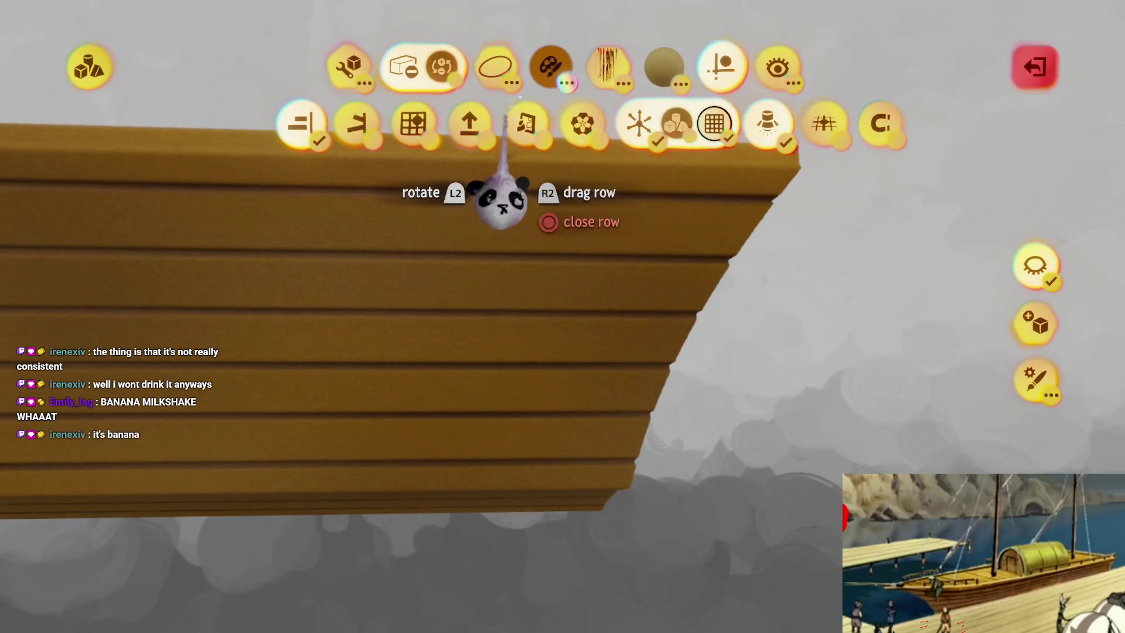
- With mirror on, smear the hull's end into a slanted, tapering shape on both sides
{"action": "mouse_move", "coordinate": [538, 136]}
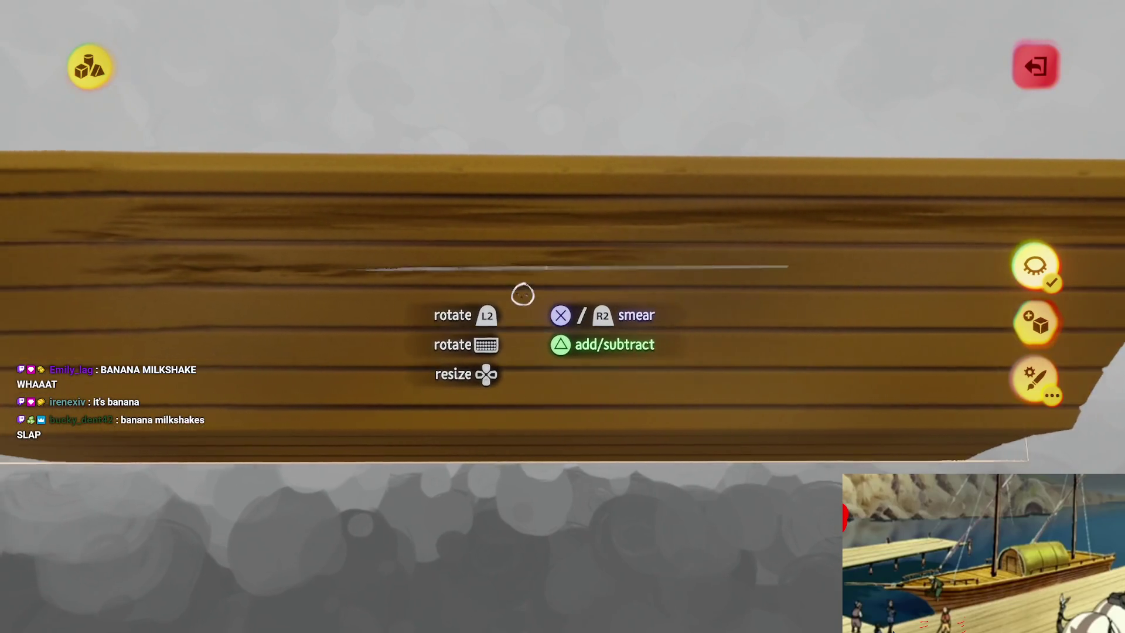
{"action": "left_click_drag", "start_coordinate": [485, 283], "coordinate": [492, 291]}
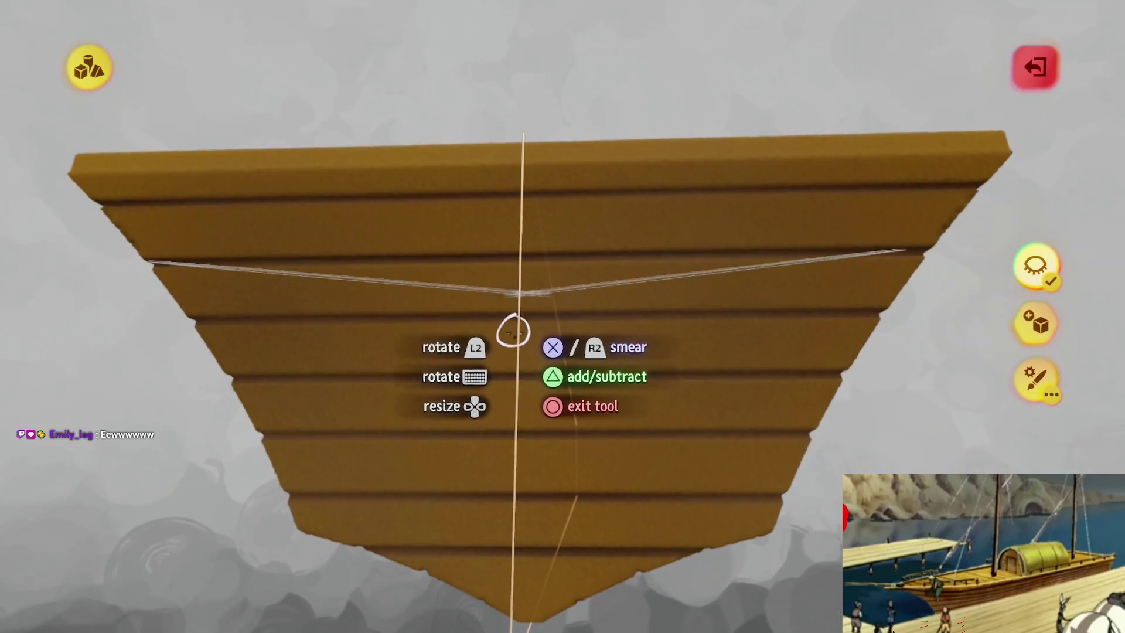
- Undo the unwanted smeared hull extension and exit sculpting back to the full boat scene
{"action": "key", "text": "Tab"}
{"action": "key", "text": "Escape"}
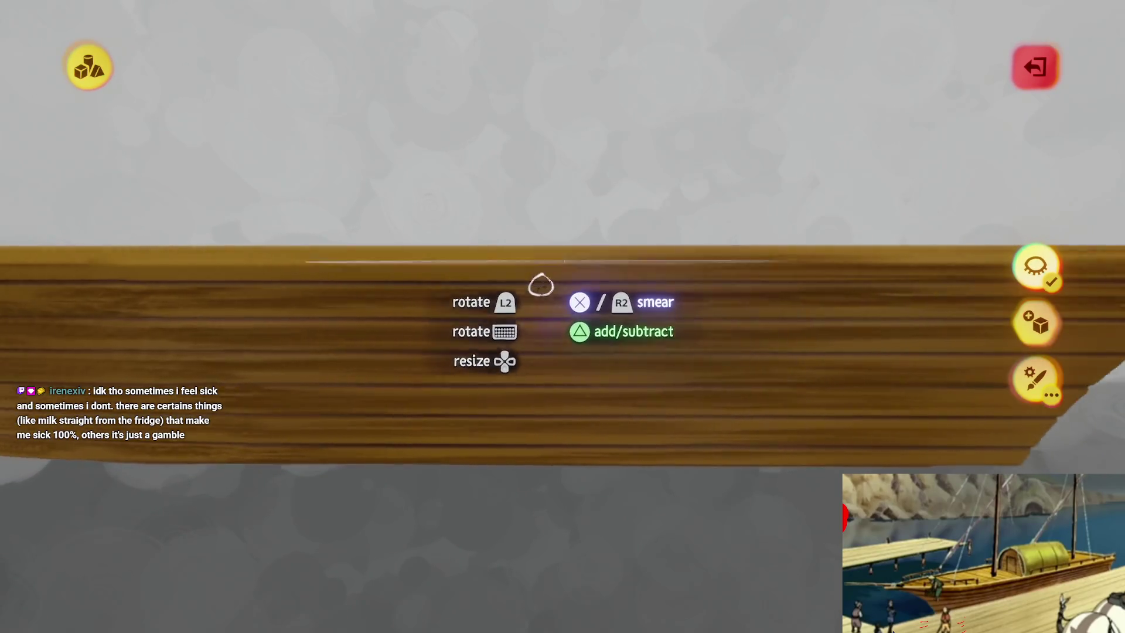
{"action": "key", "text": "ctrl+z"}
{"action": "key", "text": "Escape"}
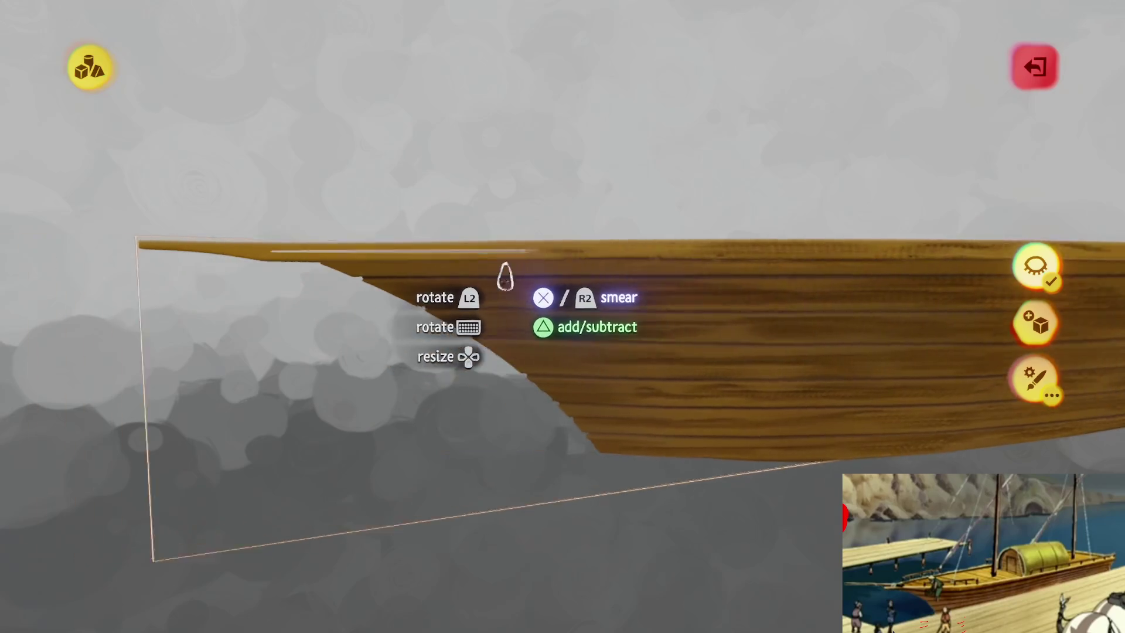
{"action": "key", "text": "Escape"}
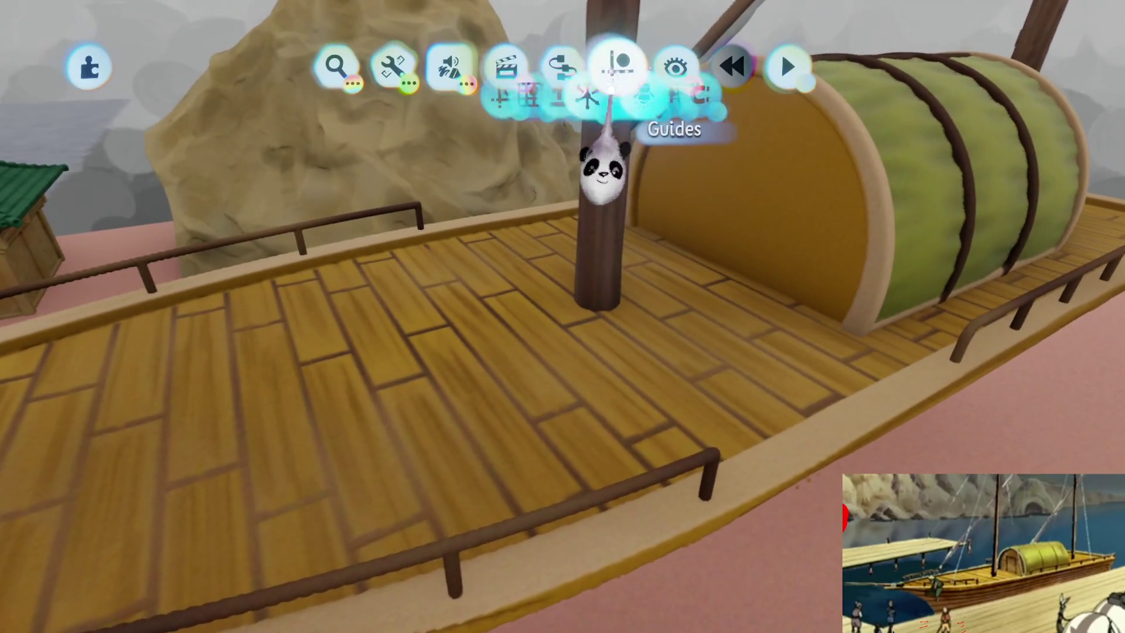
- Open the guide options, then briefly enter and leave the deck sculpture
{"action": "left_click", "coordinate": [610, 85]}
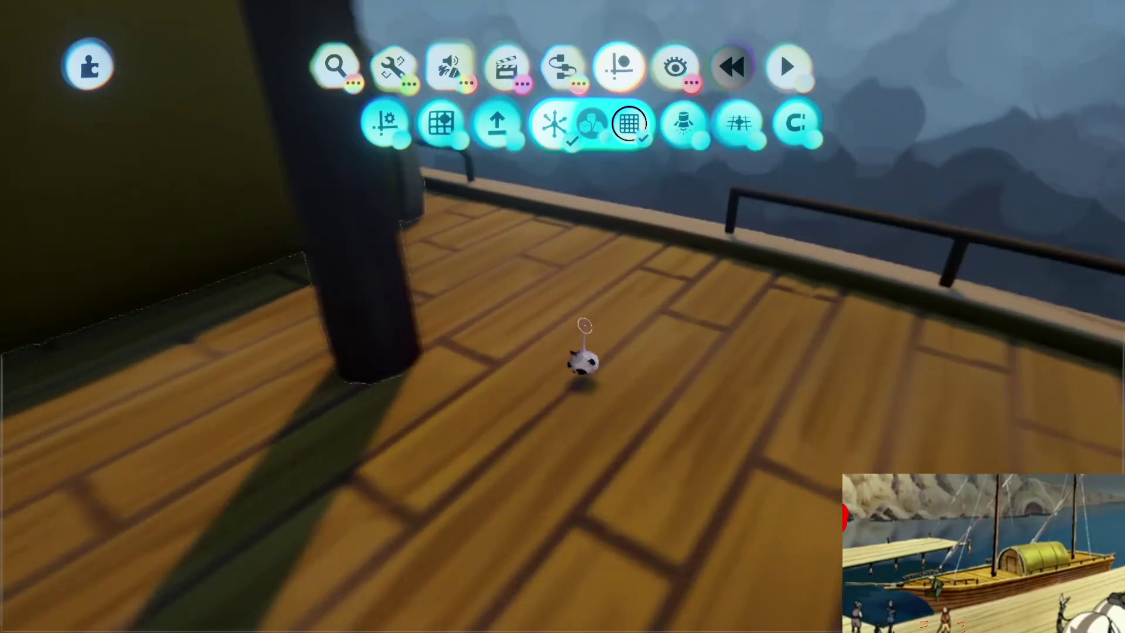
{"action": "left_click", "coordinate": [577, 369]}
{"action": "key", "text": "Escape"}
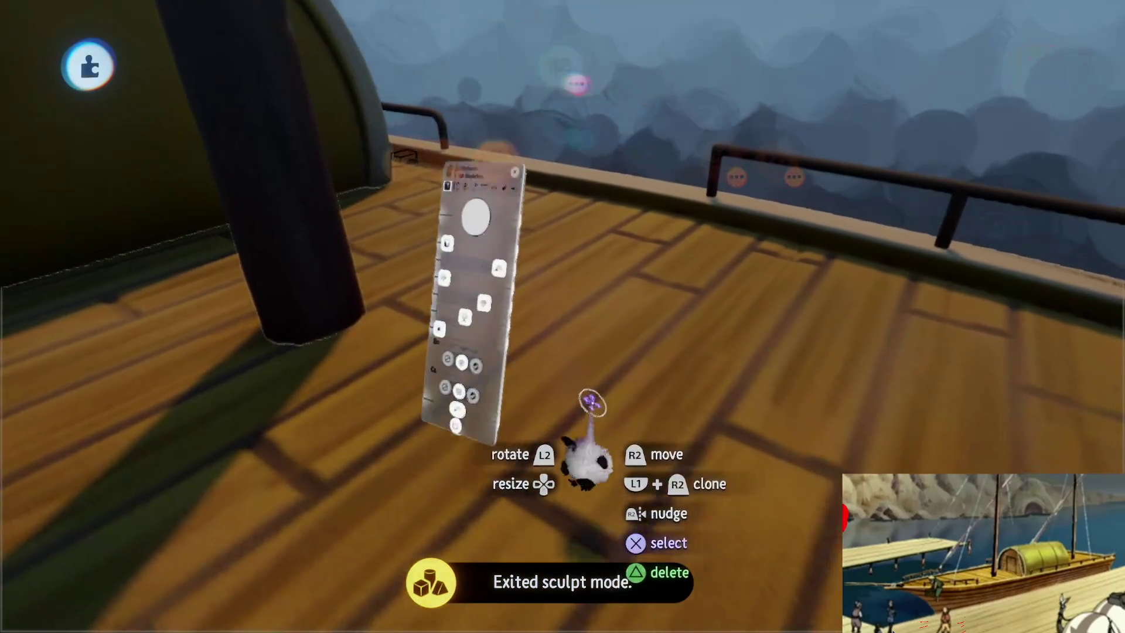
{"action": "key", "text": "Escape"}
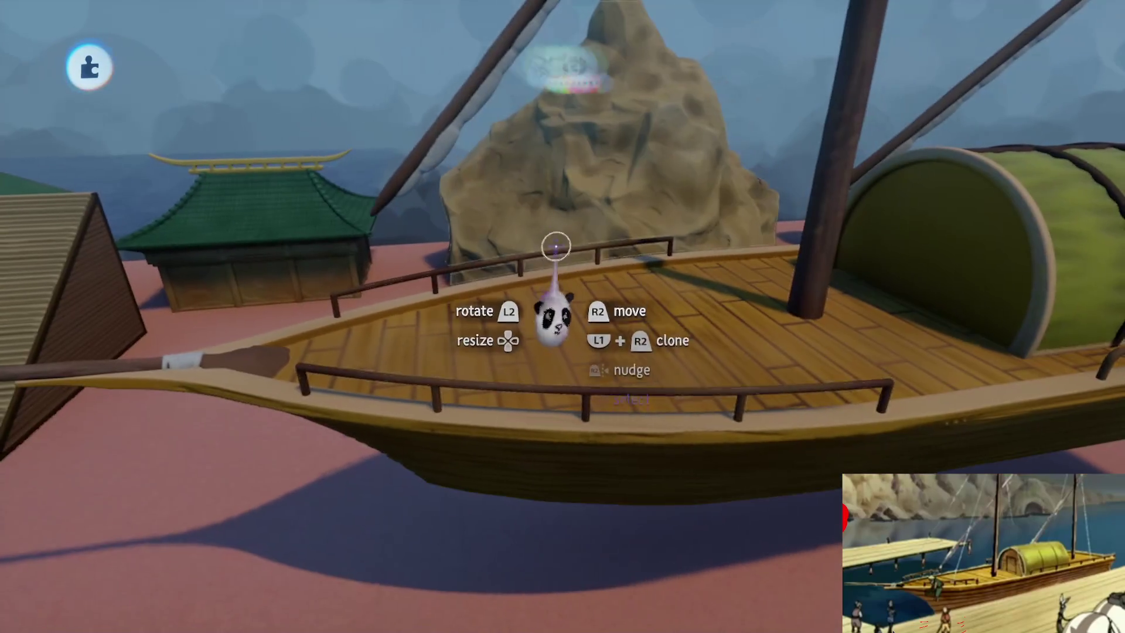
- Leave sculpting, open the Gadgets collection and expand a category into the full list
{"action": "key", "text": "Tab"}
{"action": "left_click", "coordinate": [454, 156]}
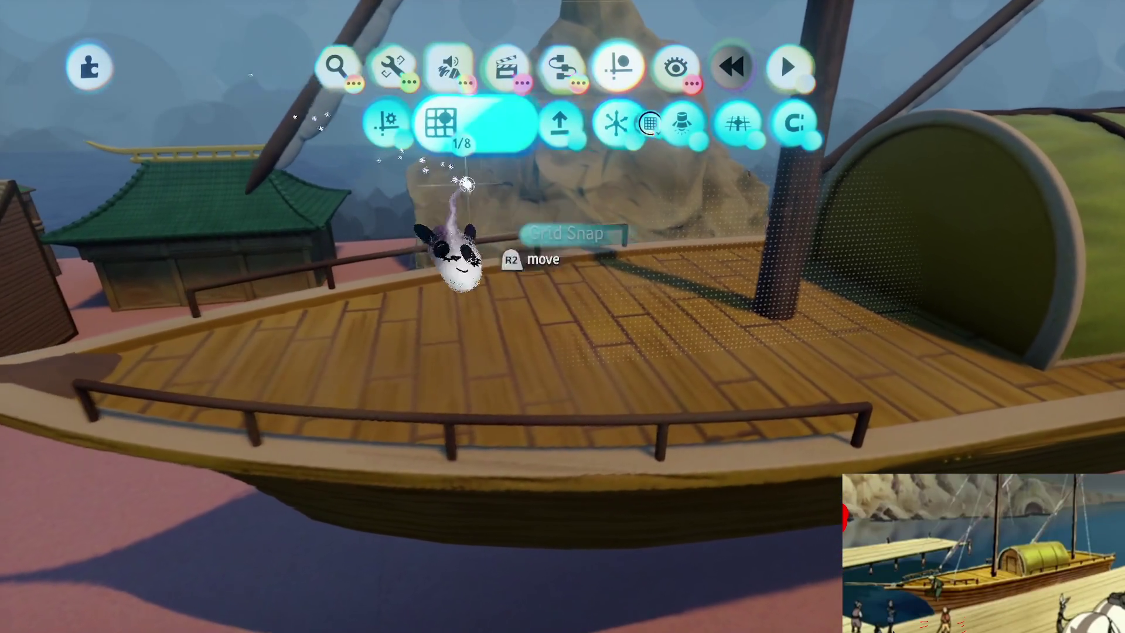
{"action": "key", "text": "Escape"}
{"action": "left_click", "coordinate": [568, 360]}
{"action": "key", "text": "Escape"}
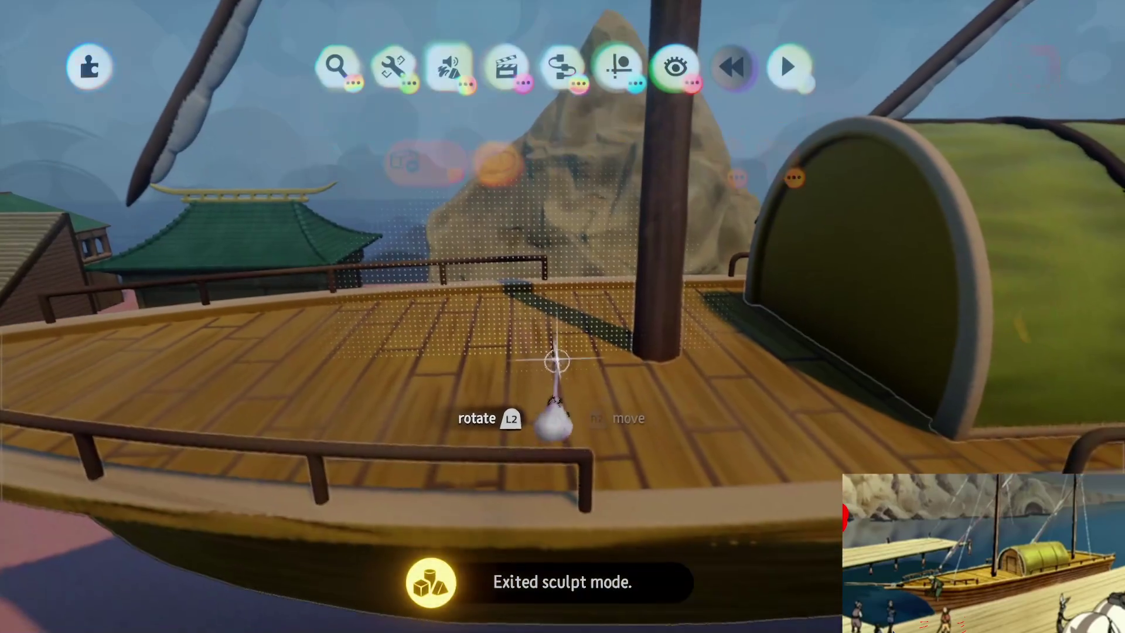
{"action": "left_click", "coordinate": [559, 68]}
{"action": "left_click", "coordinate": [510, 120]}
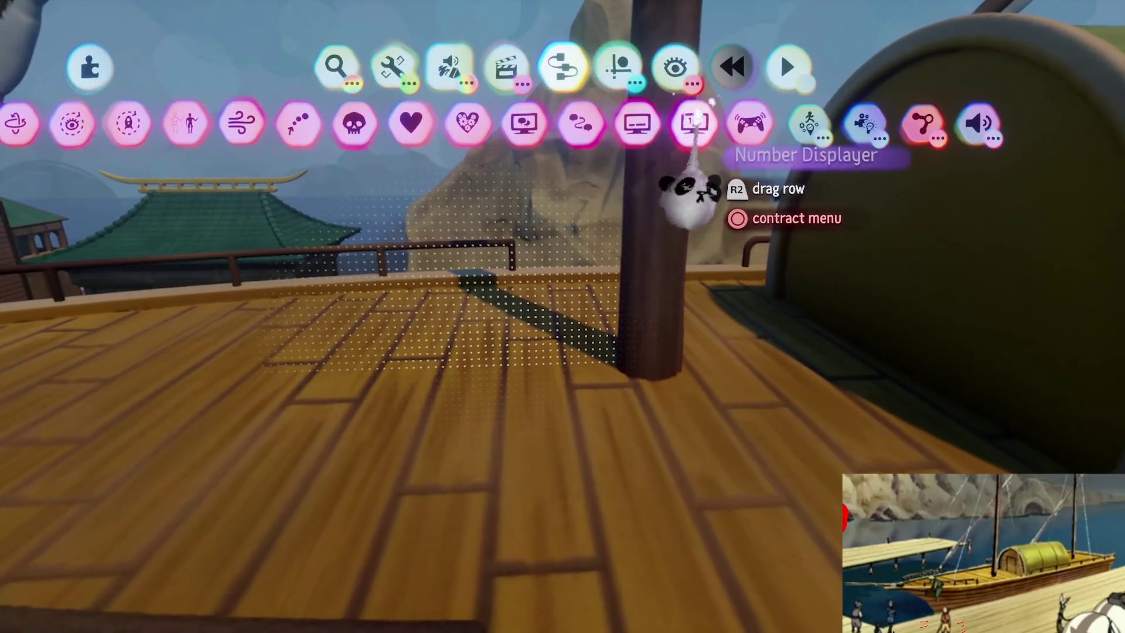
- Place a Number Displayer over the deck, enlarge it to 47.9 m, and show its texture settings
{"action": "left_click", "coordinate": [700, 123]}
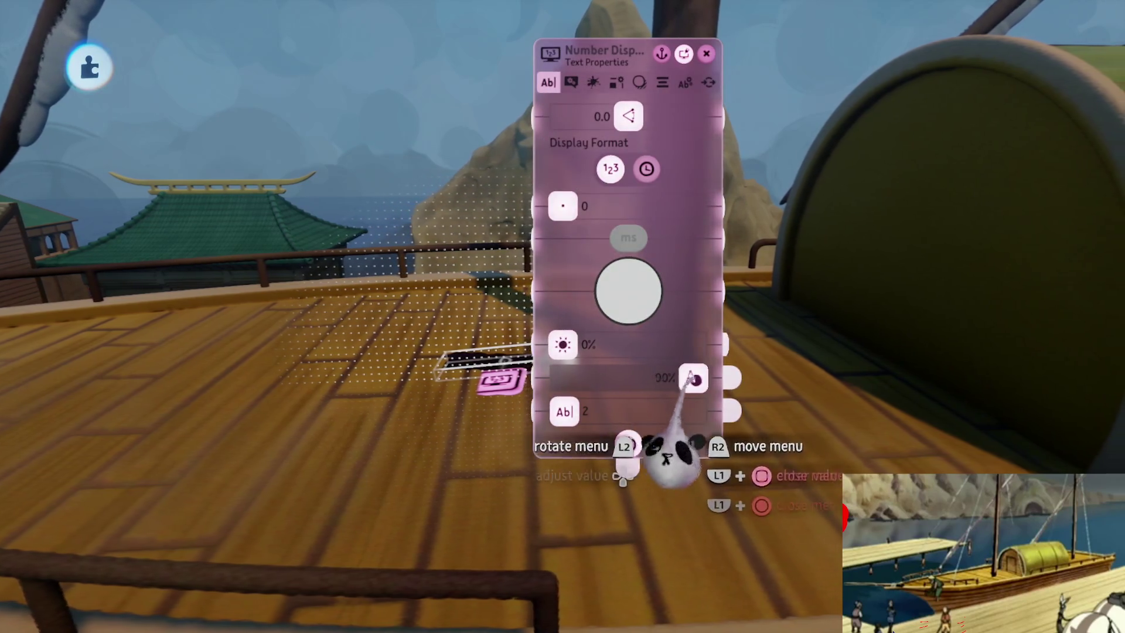
{"action": "left_click", "coordinate": [685, 82]}
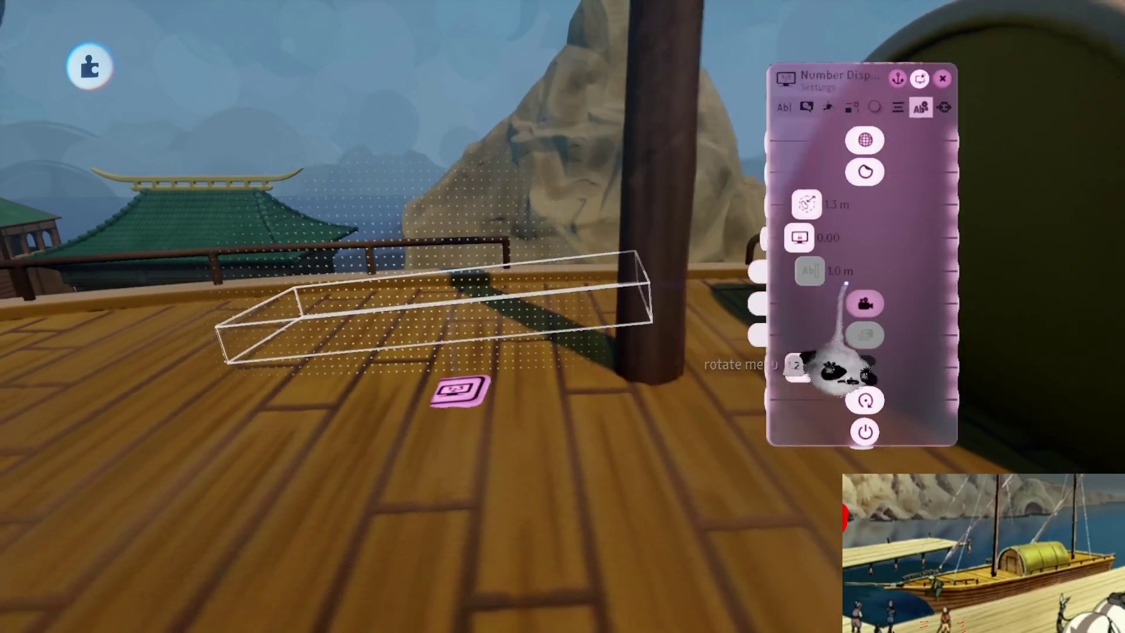
{"action": "mouse_move", "coordinate": [586, 187]}
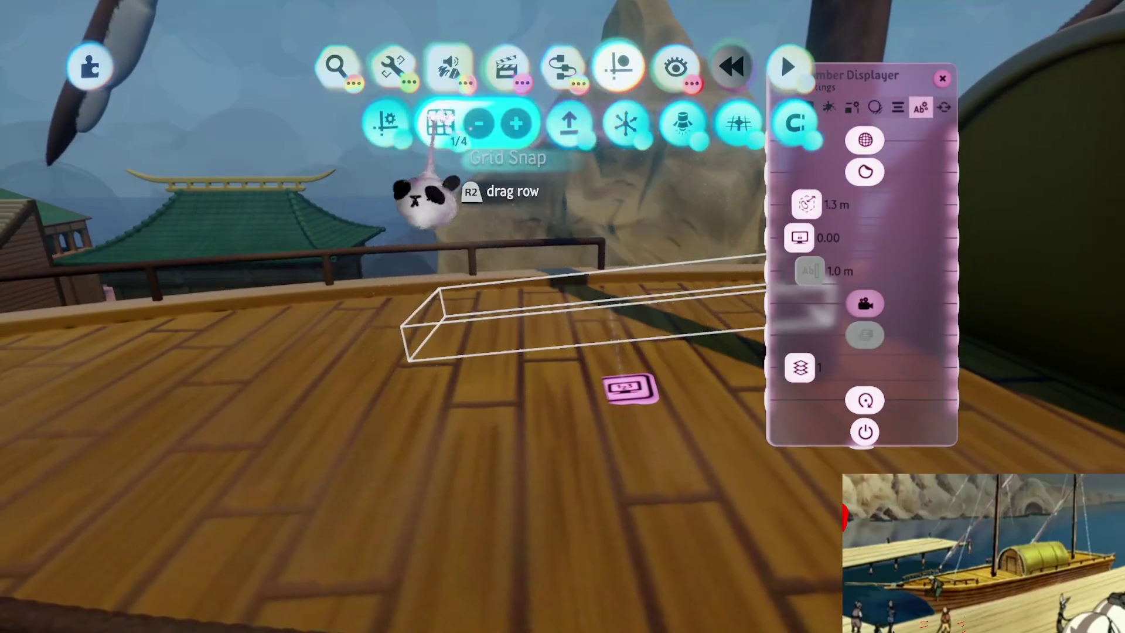
{"action": "mouse_move", "coordinate": [515, 334]}
{"action": "left_mouse_down"}
{"action": "mouse_move", "coordinate": [478, 368]}
{"action": "mouse_move", "coordinate": [465, 364]}
{"action": "mouse_move", "coordinate": [490, 447]}
{"action": "mouse_move", "coordinate": [477, 427]}
{"action": "mouse_move", "coordinate": [488, 445]}
{"action": "mouse_move", "coordinate": [490, 375]}
{"action": "mouse_move", "coordinate": [477, 381]}
{"action": "mouse_move", "coordinate": [508, 310]}
{"action": "mouse_move", "coordinate": [627, 201]}
{"action": "mouse_move", "coordinate": [510, 322]}
{"action": "mouse_move", "coordinate": [478, 296]}
{"action": "mouse_move", "coordinate": [477, 230]}
{"action": "mouse_move", "coordinate": [502, 226]}
{"action": "left_mouse_up"}
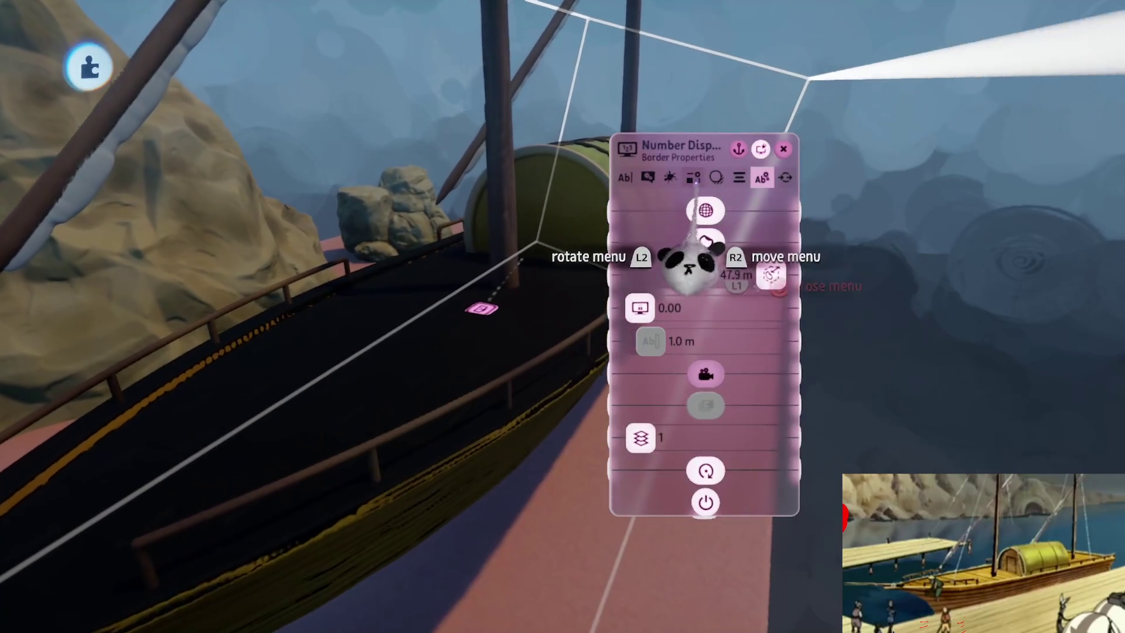
{"action": "left_click", "coordinate": [670, 176]}
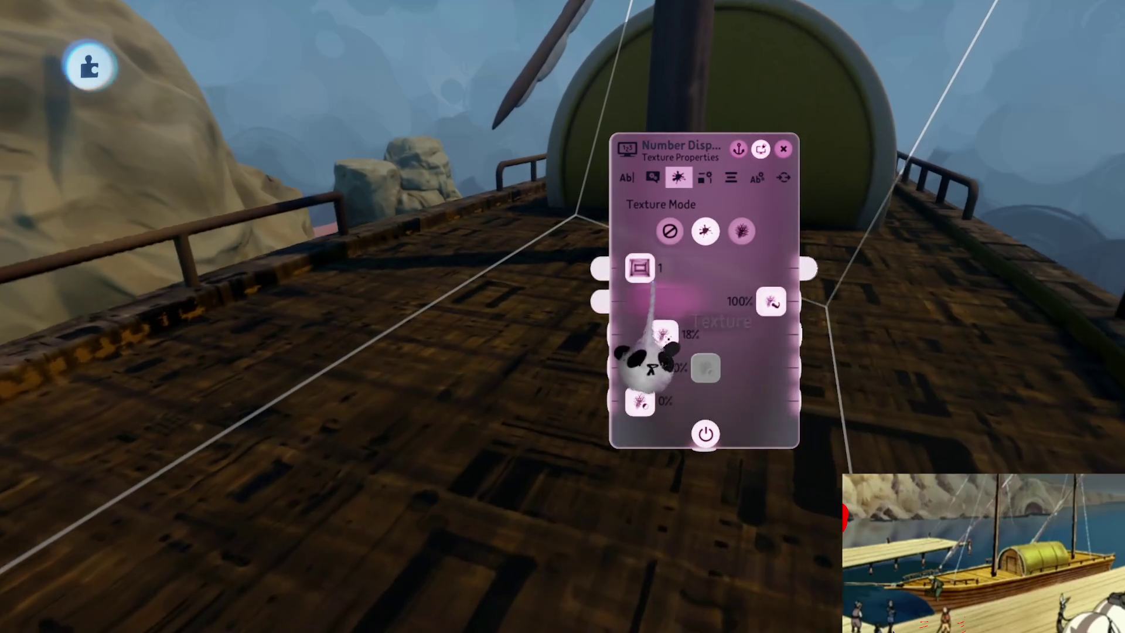
- Raise the Number Displayer's texture scale, check the text box colour, and lower texture strength below 18%
{"action": "left_click_drag", "start_coordinate": [640, 267], "coordinate": [733, 268]}
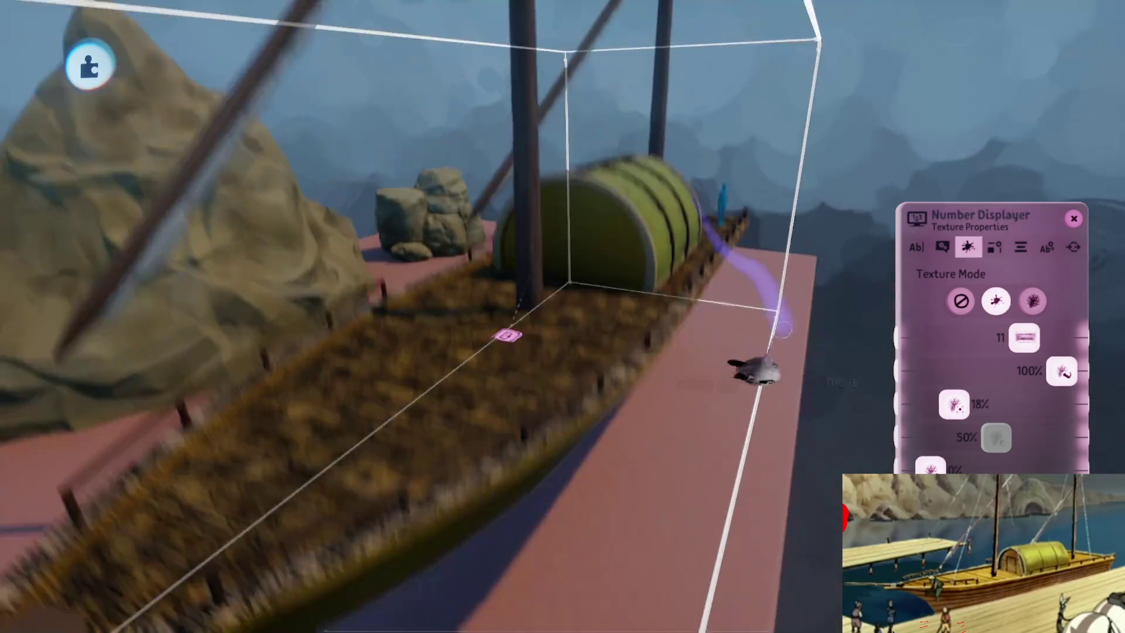
{"action": "key", "text": "Left"}
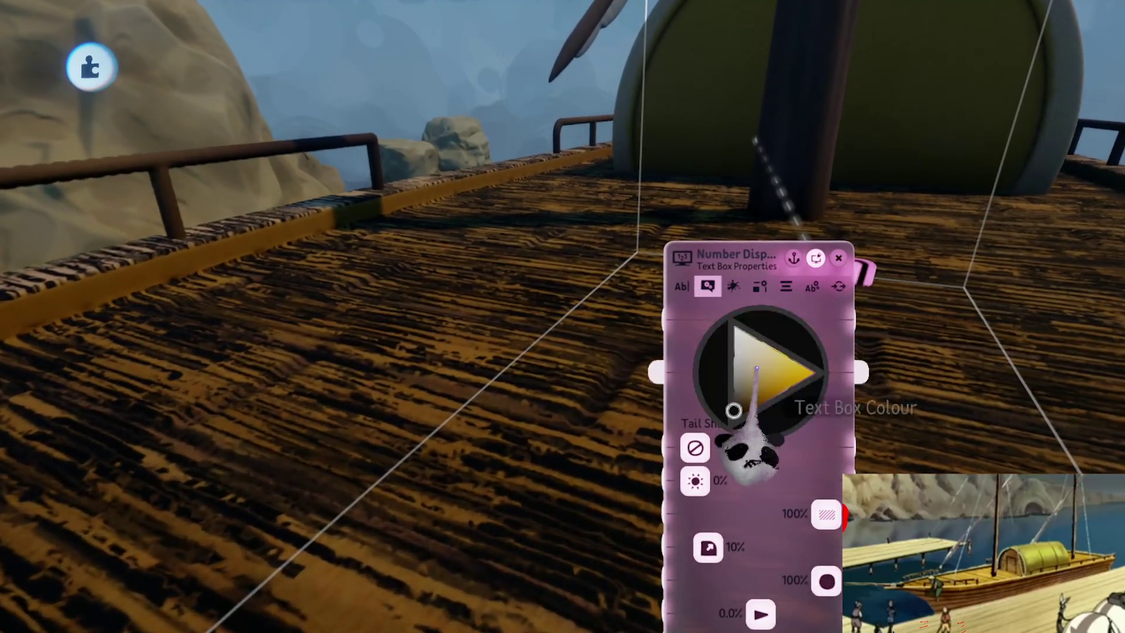
{"action": "left_click", "coordinate": [758, 366]}
{"action": "key", "text": "Escape"}
{"action": "key", "text": "Right"}
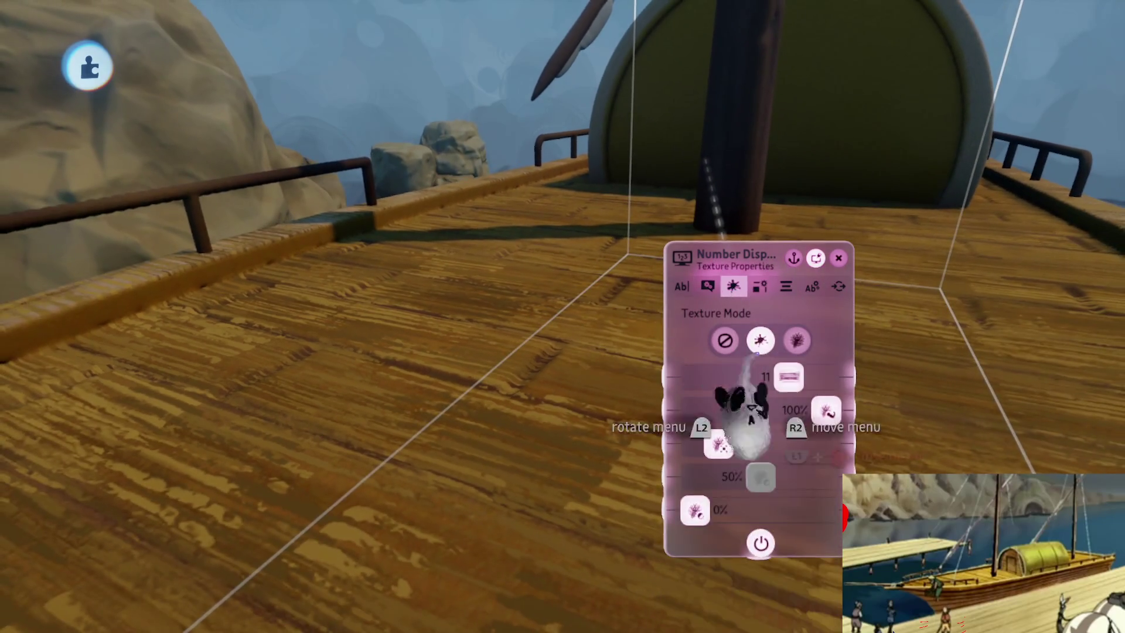
{"action": "left_click_drag", "start_coordinate": [722, 446], "coordinate": [703, 446]}
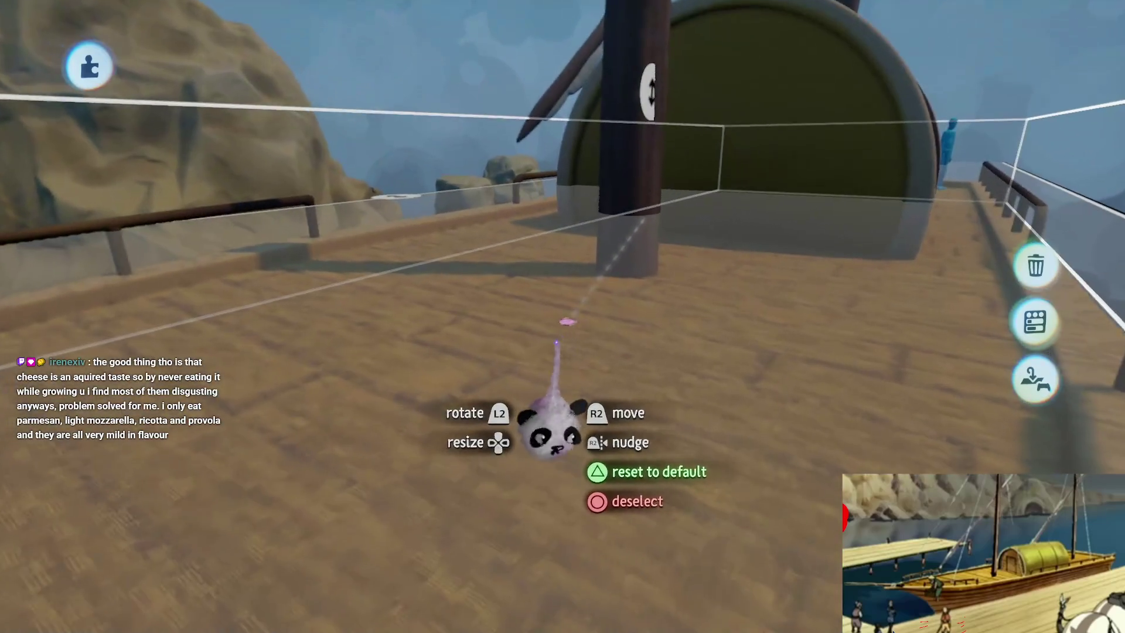
- Lower the text box opacity to 52% and nudge the texture value to 79%
{"action": "left_click", "coordinate": [598, 410]}
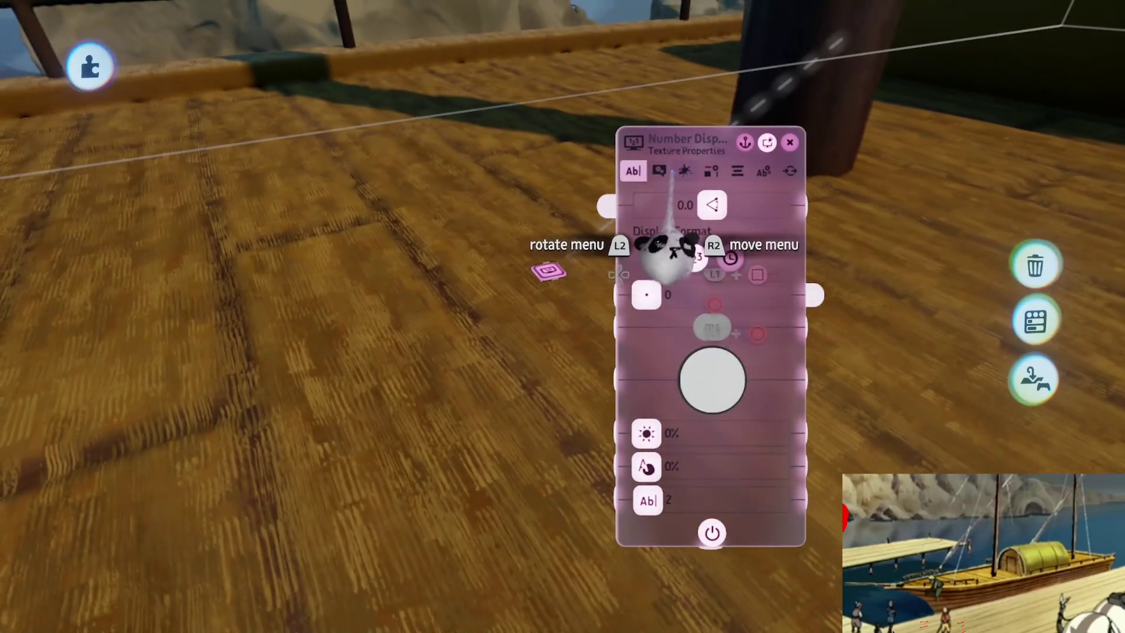
{"action": "left_click", "coordinate": [659, 170]}
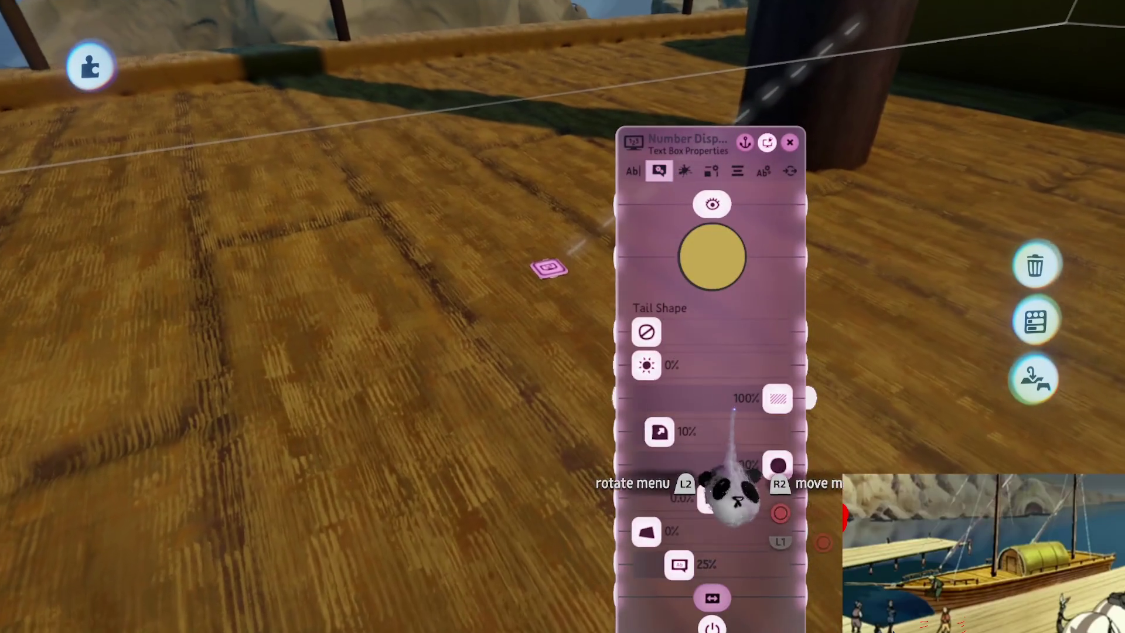
{"action": "left_click_drag", "start_coordinate": [700, 486], "coordinate": [688, 501]}
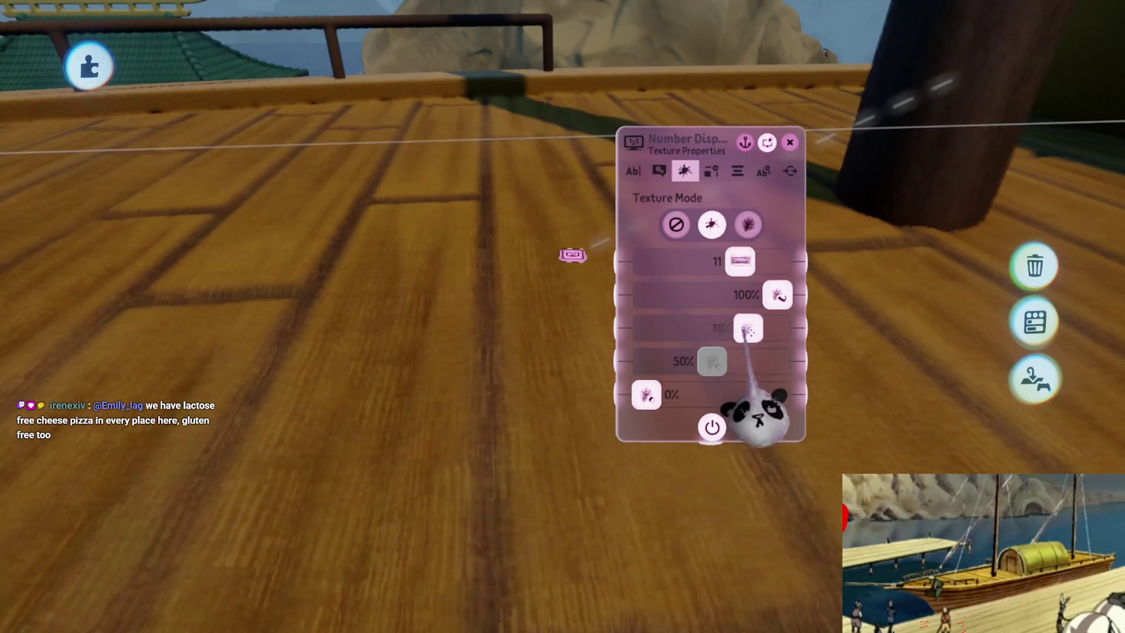
{"action": "left_click_drag", "start_coordinate": [754, 414], "coordinate": [724, 426]}
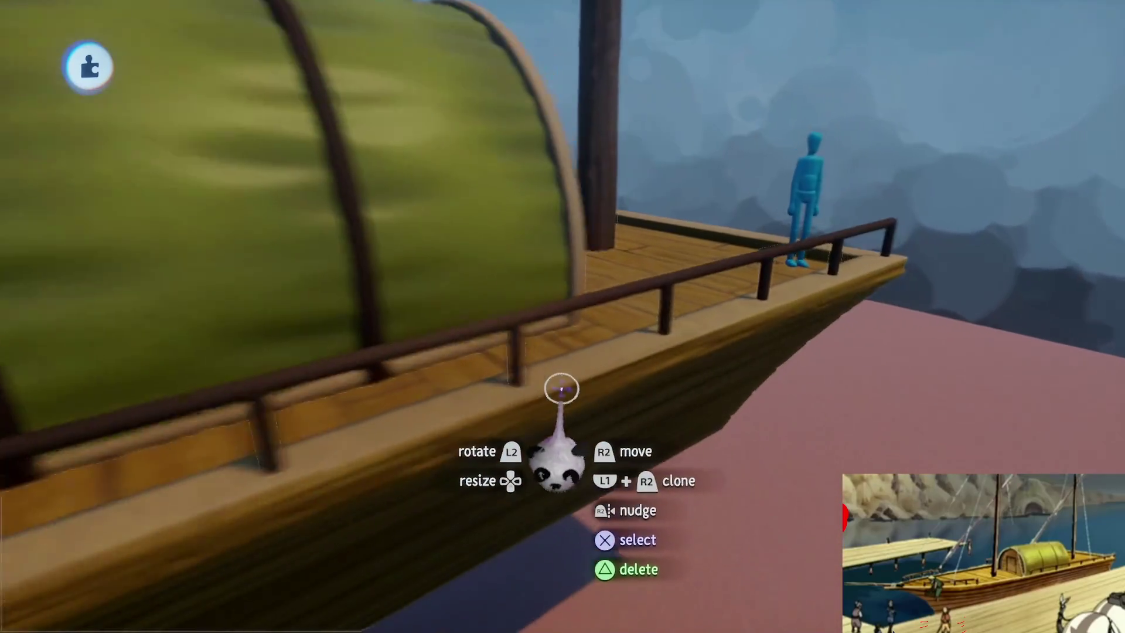
{"action": "left_click_drag", "start_coordinate": [561, 388], "coordinate": [554, 370]}
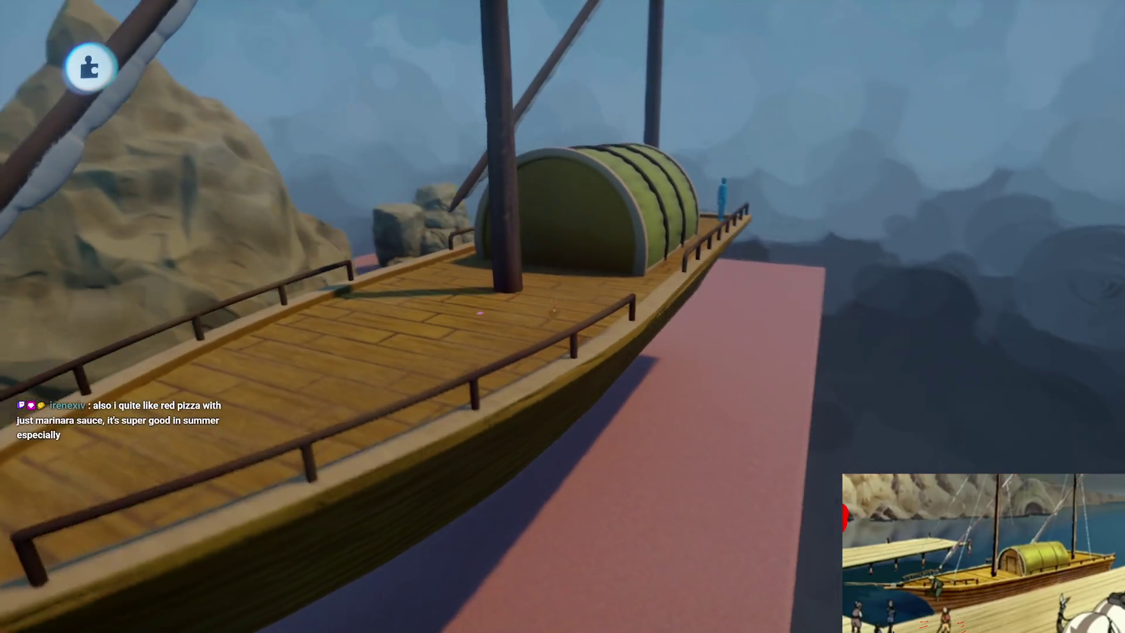
{"action": "mouse_move", "coordinate": [553, 311]}
{"action": "left_mouse_down"}
{"action": "mouse_move", "coordinate": [539, 335]}
{"action": "mouse_move", "coordinate": [515, 328]}
{"action": "mouse_move", "coordinate": [478, 352]}
{"action": "left_mouse_up"}
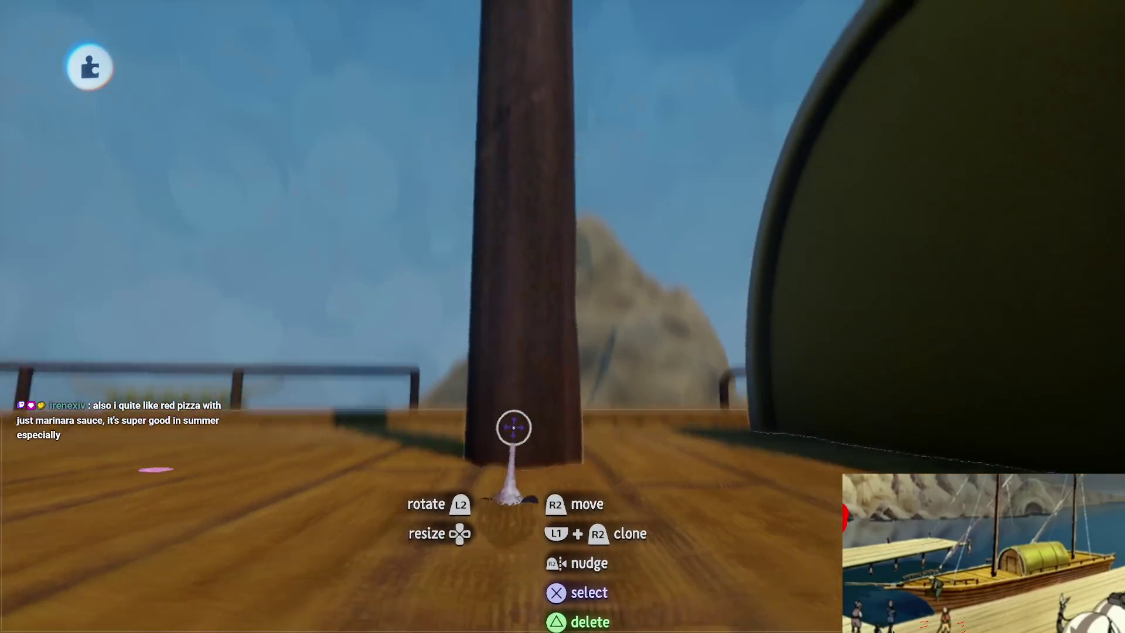
{"action": "left_click_drag", "start_coordinate": [513, 428], "coordinate": [520, 315]}
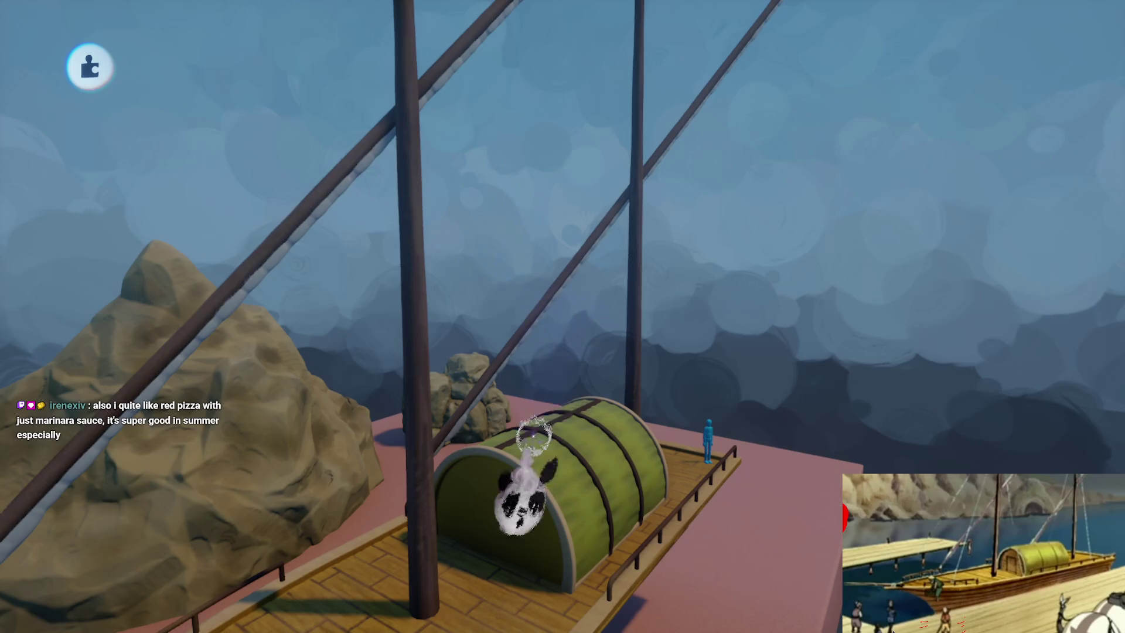
{"action": "mouse_move", "coordinate": [533, 434]}
{"action": "left_mouse_down"}
{"action": "mouse_move", "coordinate": [545, 351]}
{"action": "mouse_move", "coordinate": [541, 431]}
{"action": "left_mouse_up"}
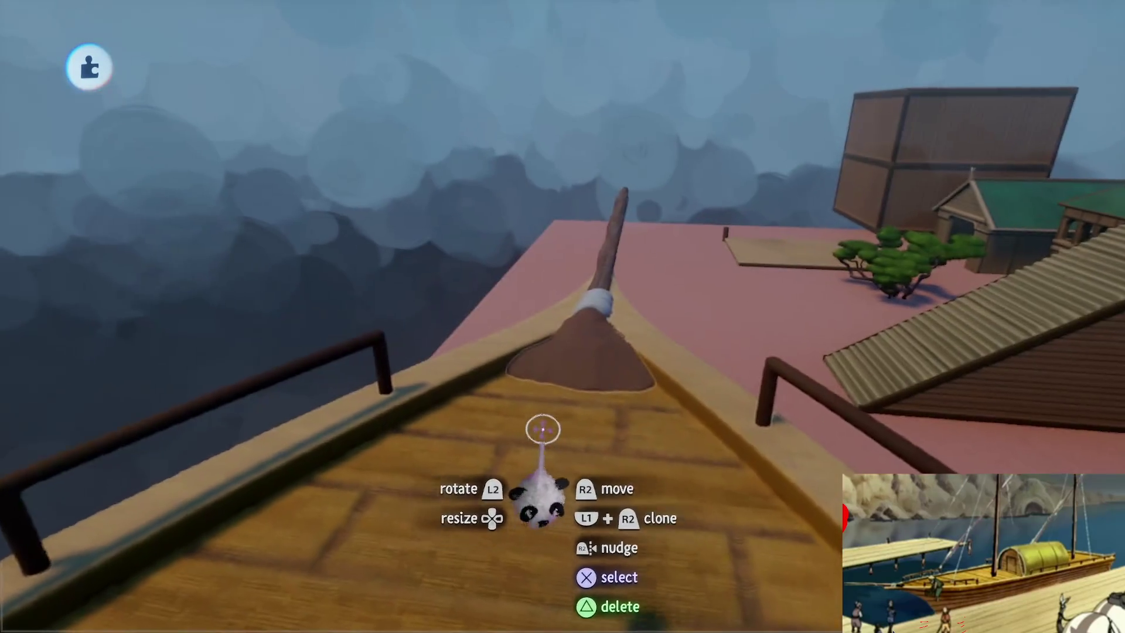
- Sculpt the mast-and-mound sculpture with the rest of the scene visible and Smear selected
{"action": "left_click", "coordinate": [542, 432]}
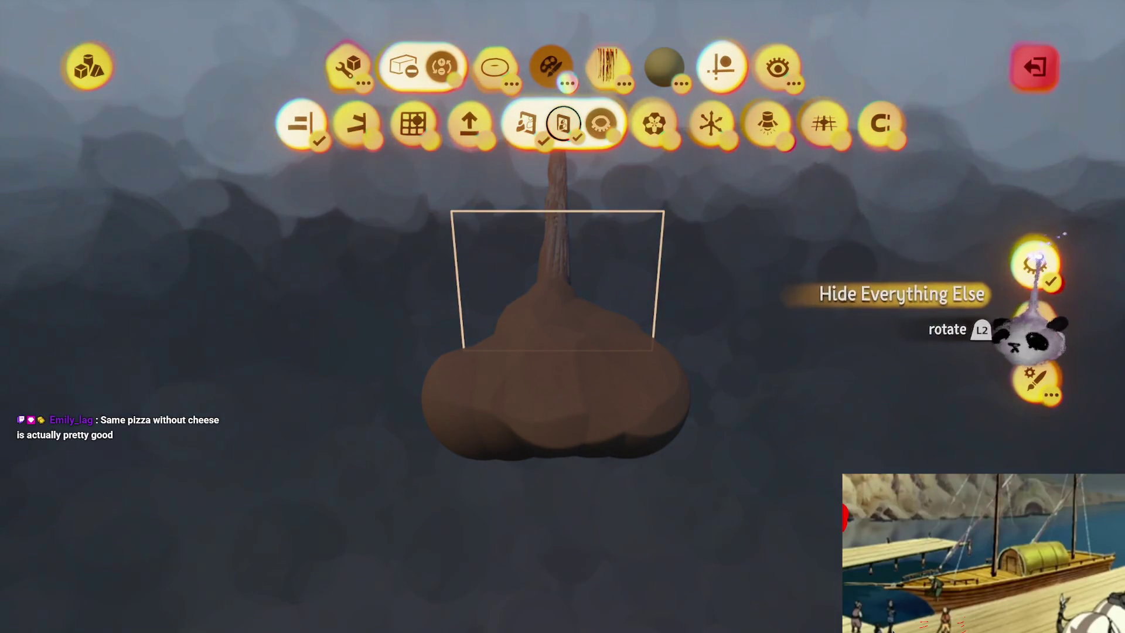
{"action": "left_click", "coordinate": [1035, 263]}
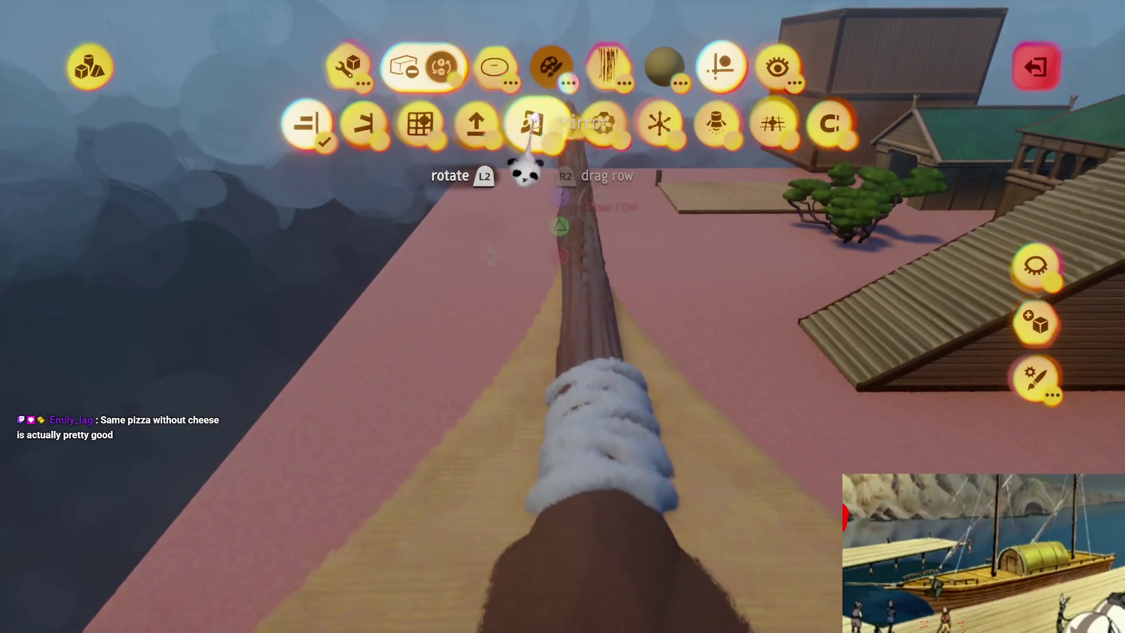
{"action": "left_click", "coordinate": [531, 123]}
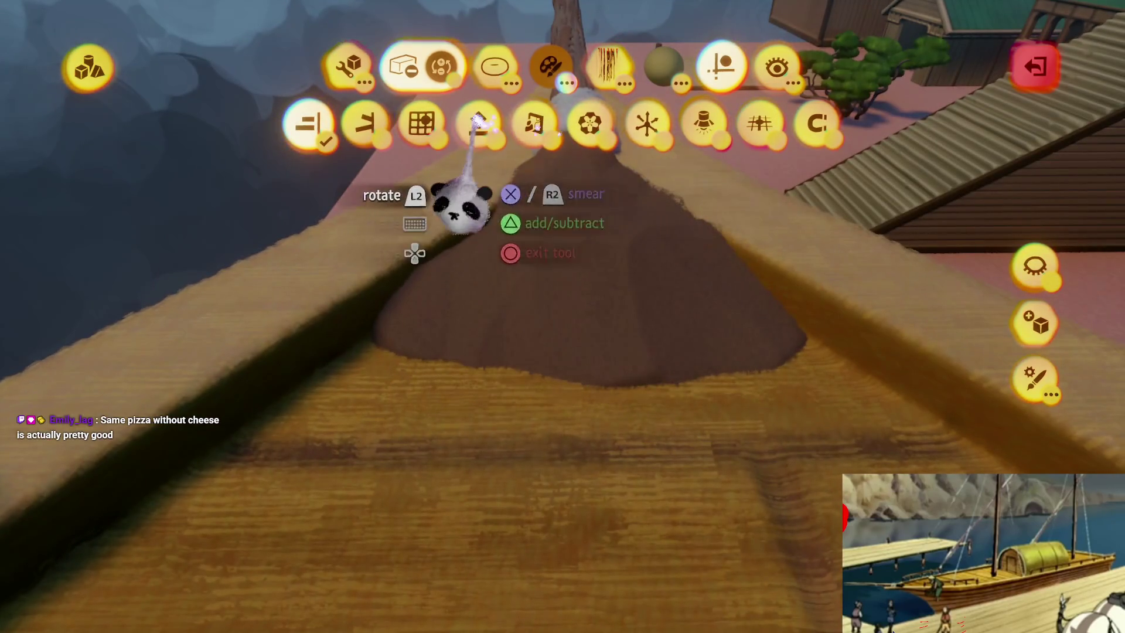
{"action": "left_click", "coordinate": [504, 202]}
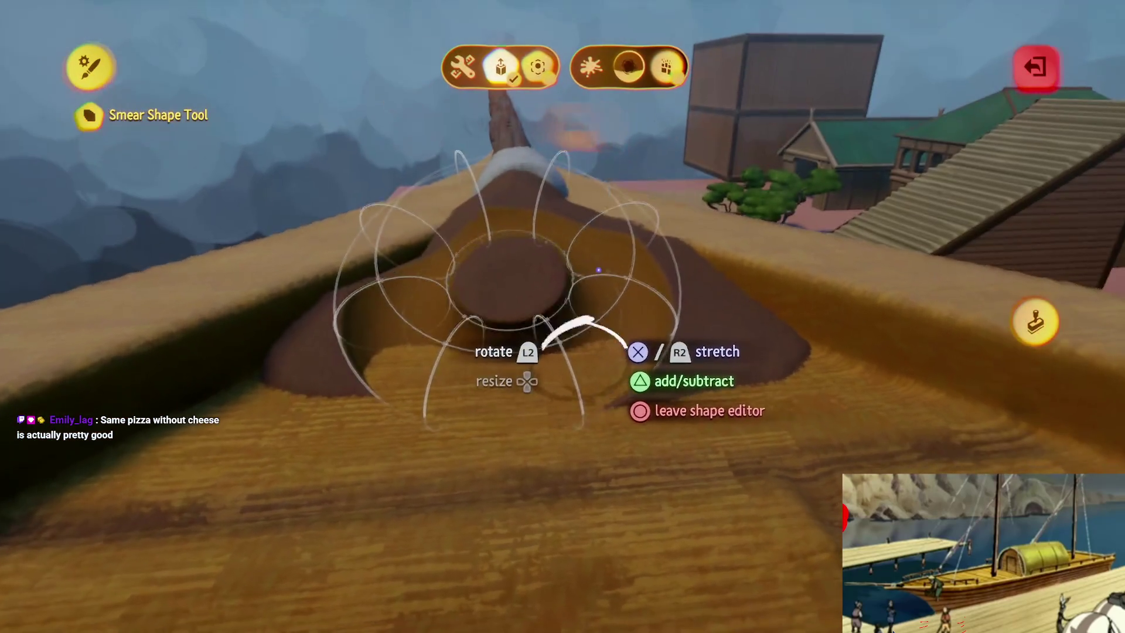
{"action": "key", "text": "Escape"}
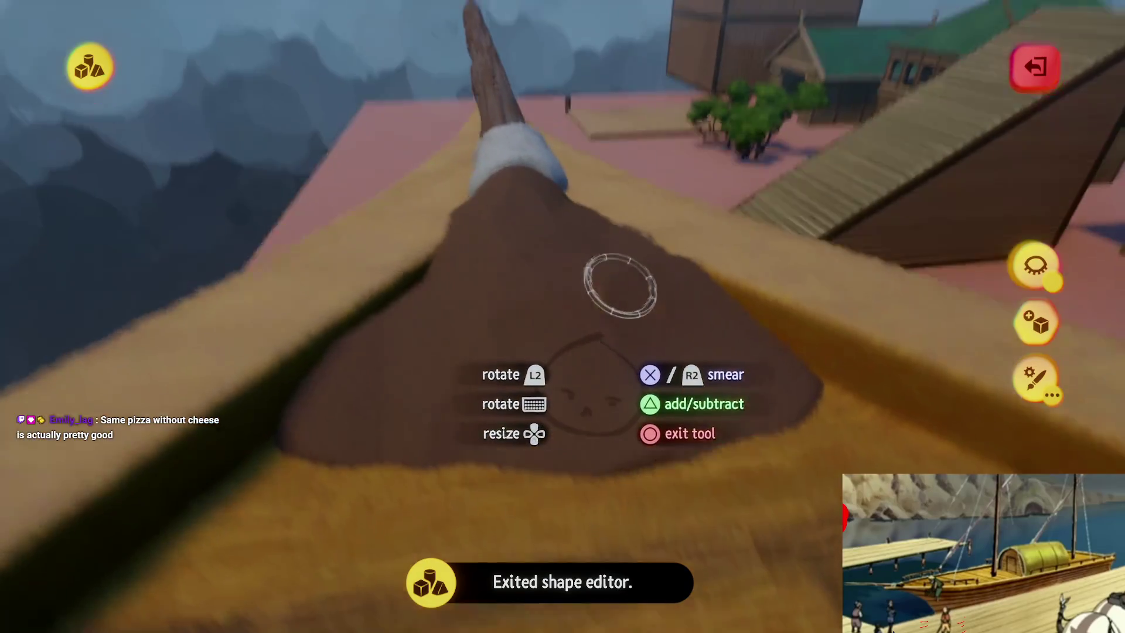
- Smear swirling marks into the brown mound, then return to sculpting it
{"action": "left_click", "coordinate": [740, 445]}
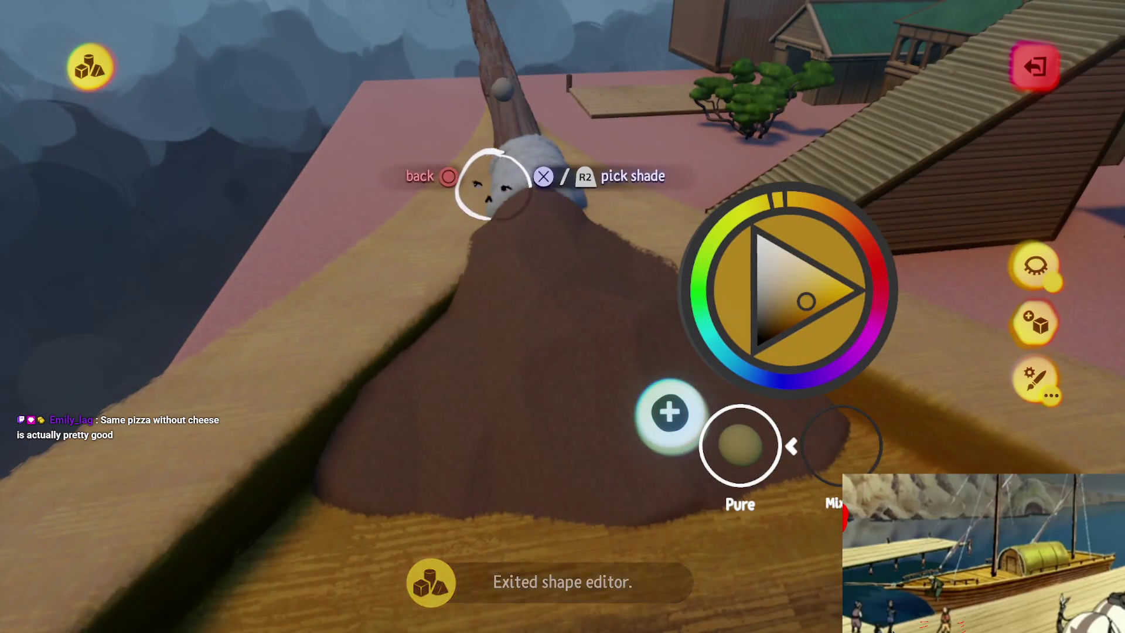
{"action": "key", "text": "Escape"}
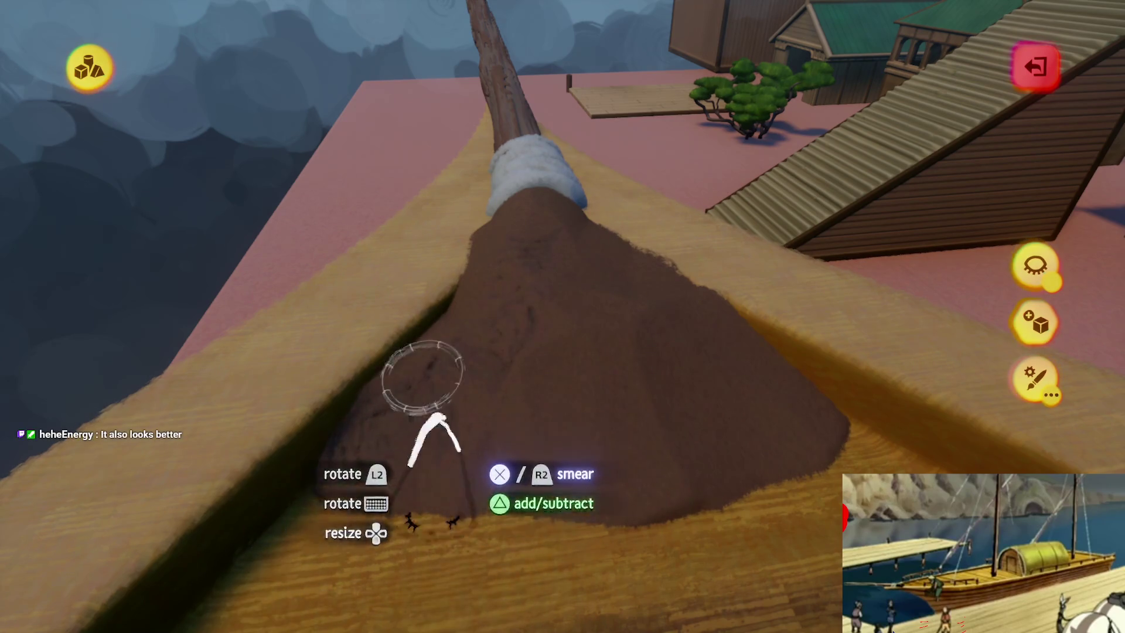
{"action": "mouse_move", "coordinate": [468, 402]}
{"action": "left_mouse_down"}
{"action": "mouse_move", "coordinate": [557, 457]}
{"action": "mouse_move", "coordinate": [647, 492]}
{"action": "mouse_move", "coordinate": [480, 260]}
{"action": "left_mouse_up"}
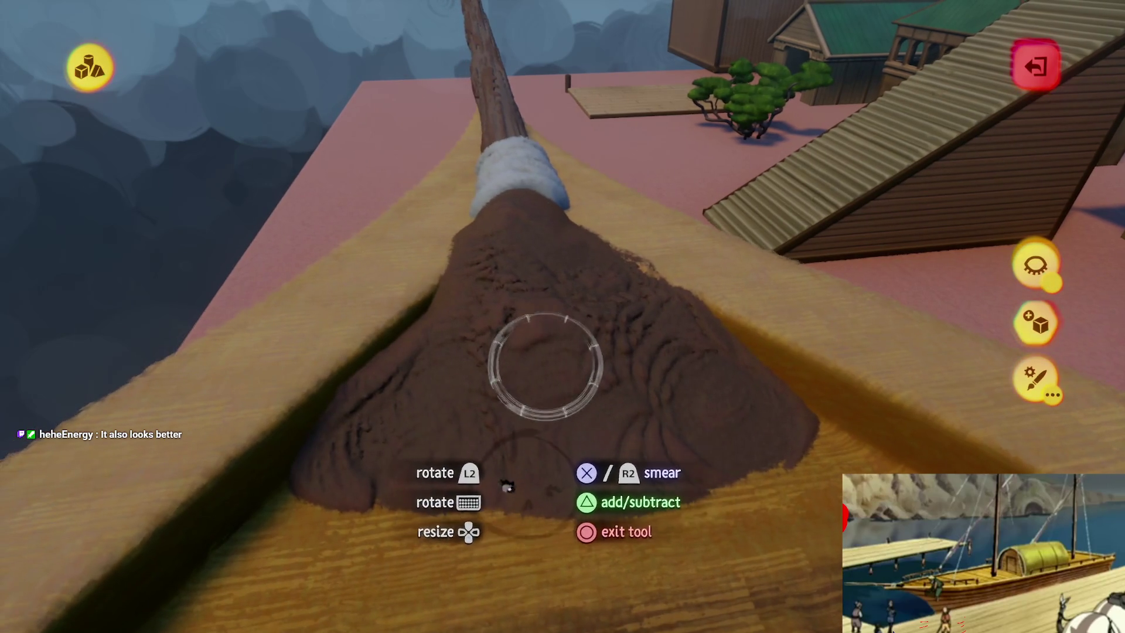
{"action": "key", "text": "Escape"}
{"action": "left_click", "coordinate": [527, 373]}
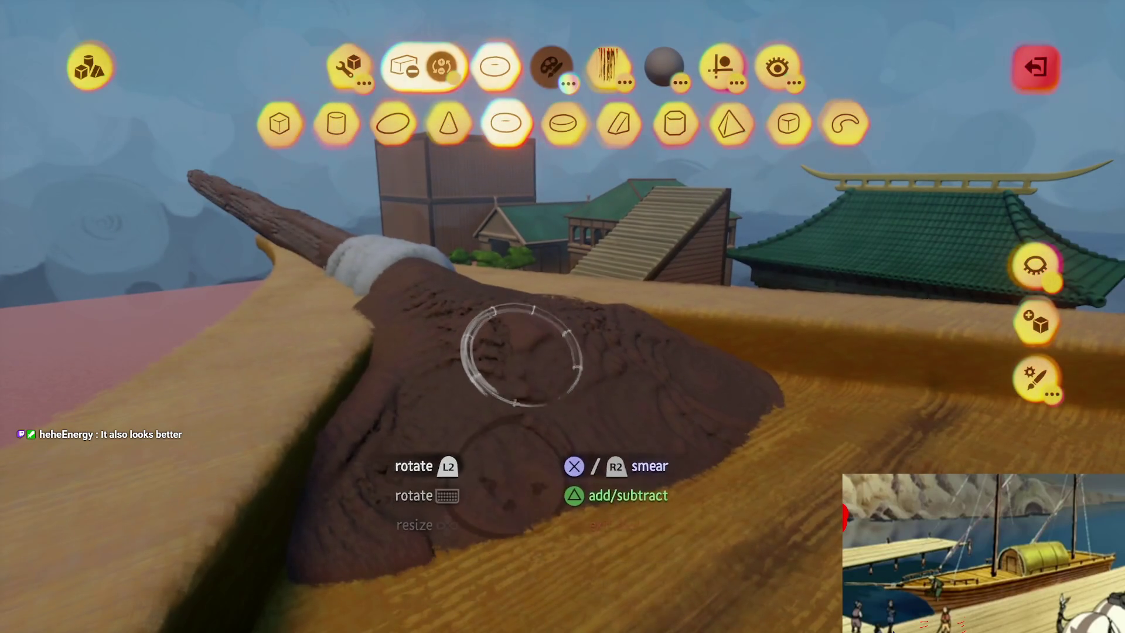
- Switch from smearing to the Stamp tool with Hard Blend
{"action": "left_click", "coordinate": [722, 63]}
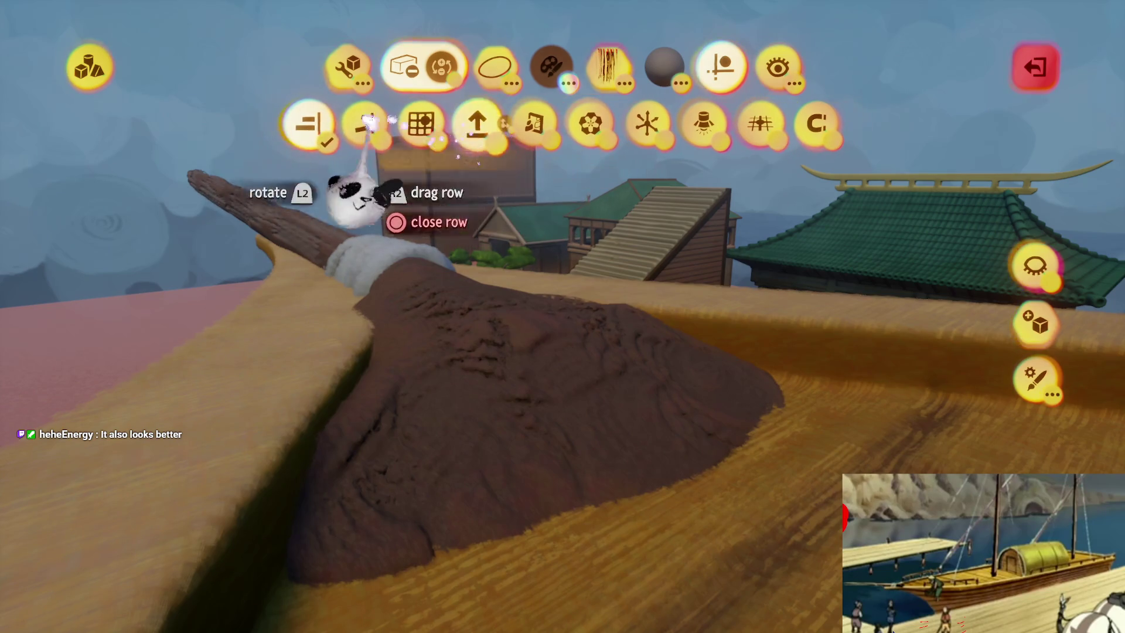
{"action": "key", "text": "Escape"}
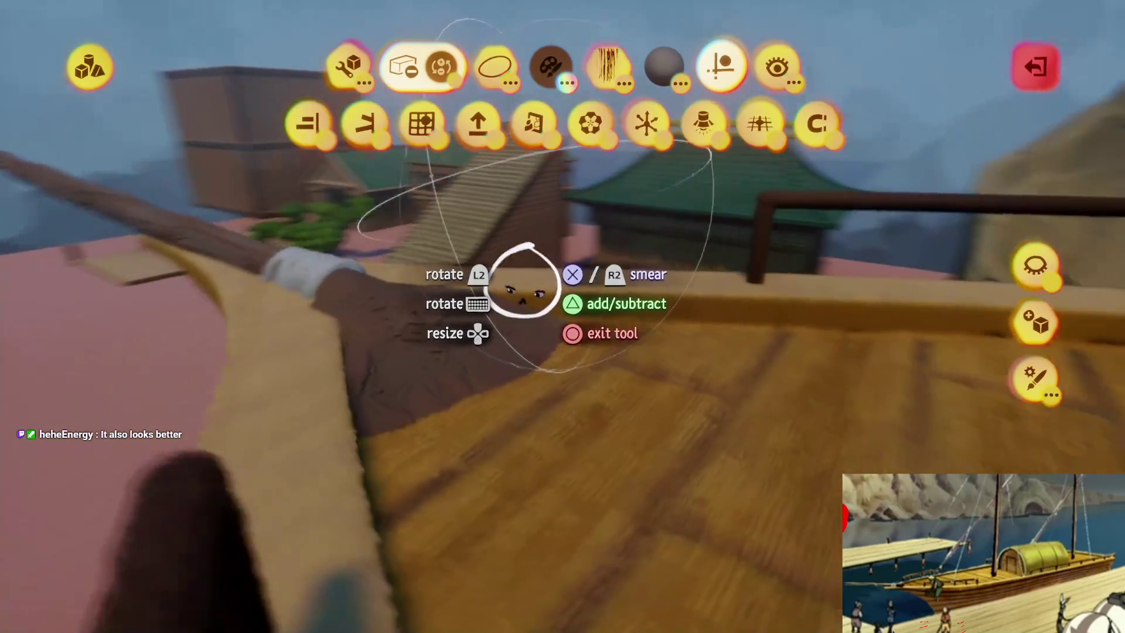
{"action": "key", "text": "Escape"}
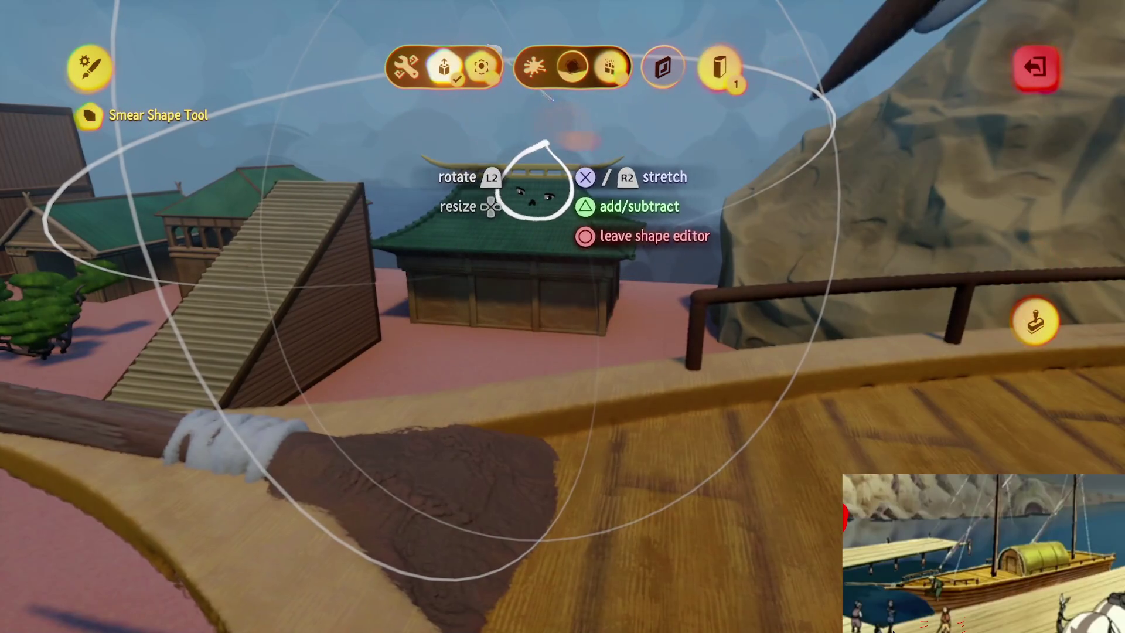
{"action": "key", "text": "Escape"}
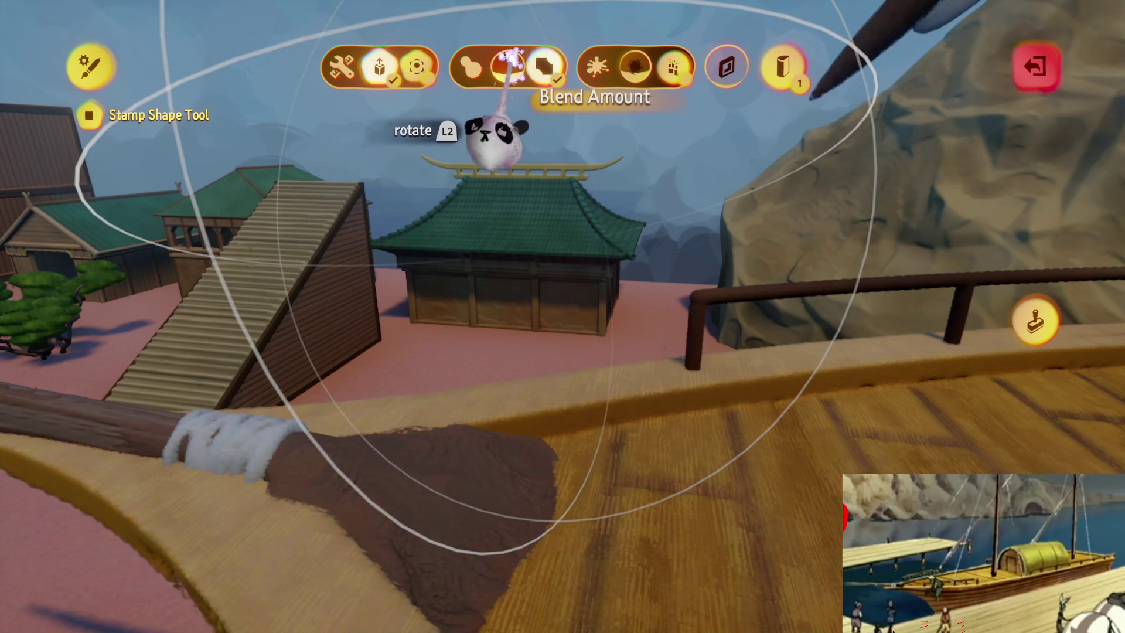
{"action": "key", "text": "Escape"}
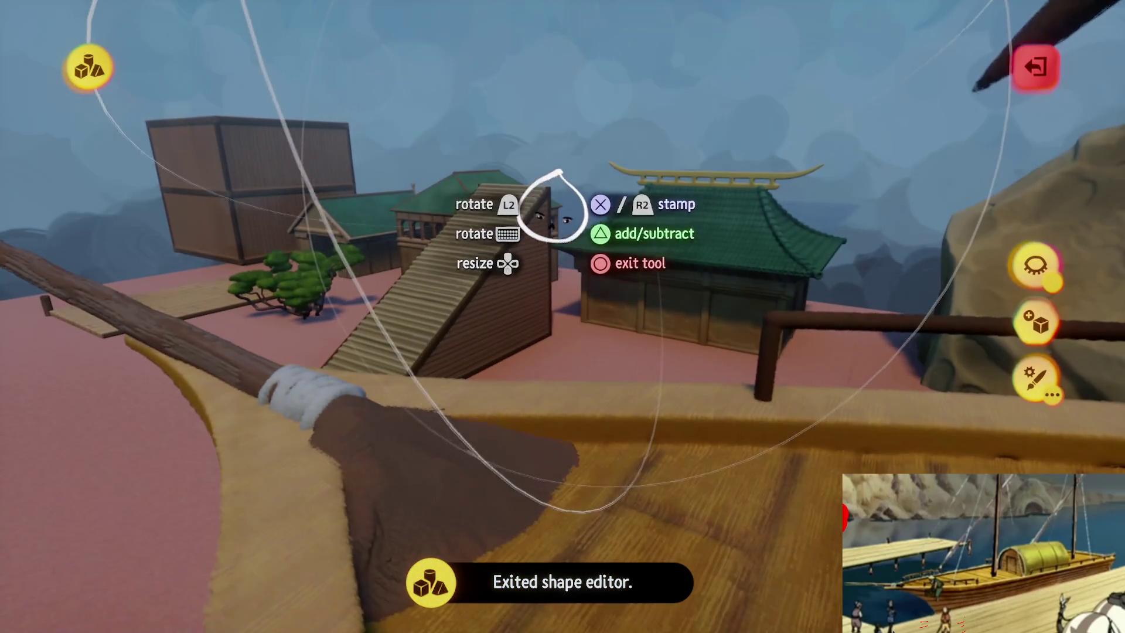
- Stamp the brown mound into a more compact heap and finish sculpting back at the boat
{"action": "key", "text": "Right"}
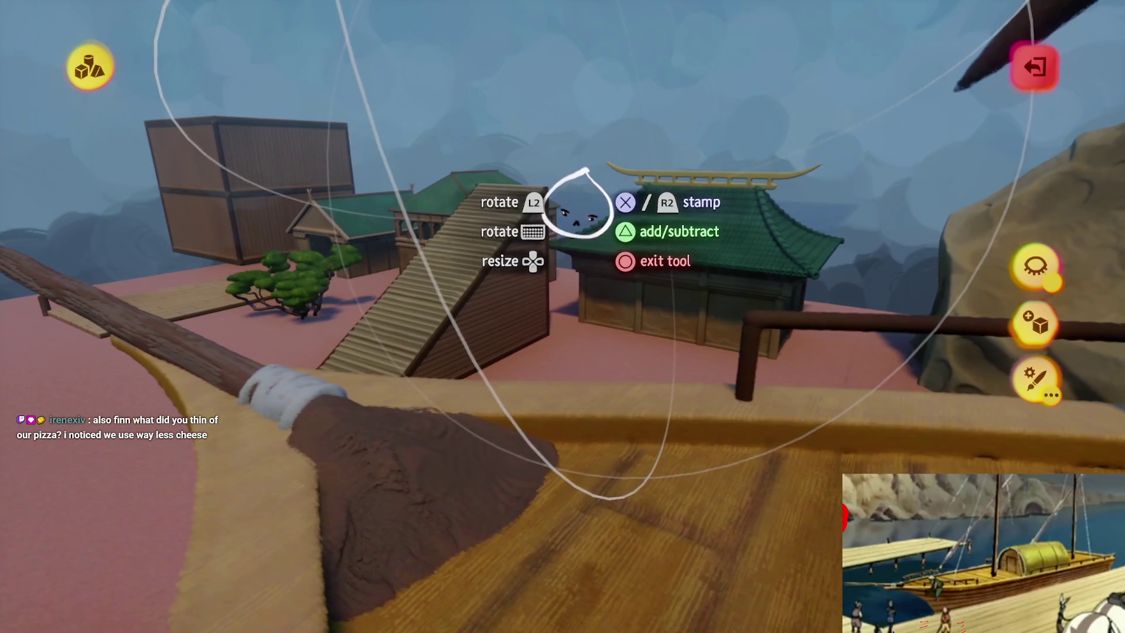
{"action": "key", "text": "Right"}
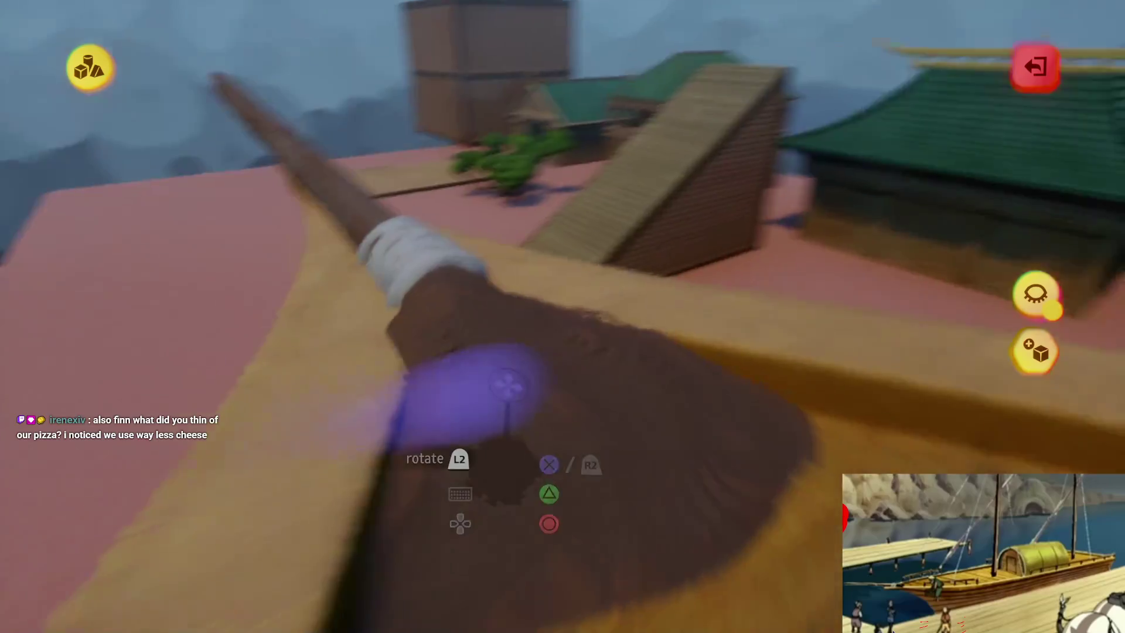
{"action": "left_click", "coordinate": [504, 379]}
{"action": "key", "text": "Down"}
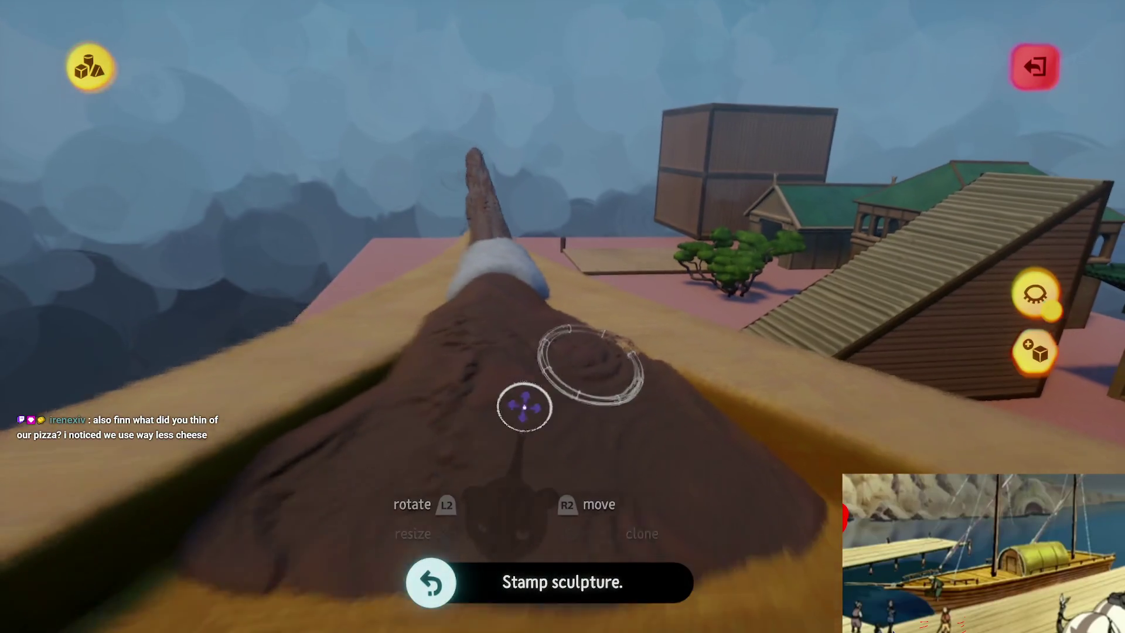
{"action": "key", "text": "Right"}
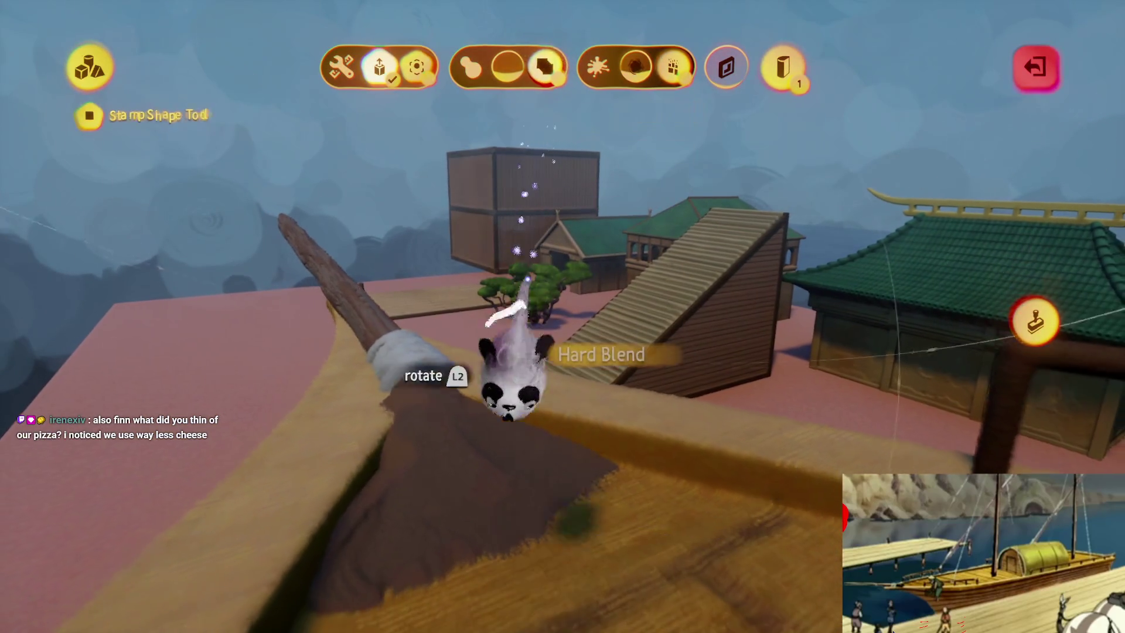
{"action": "key", "text": "Escape"}
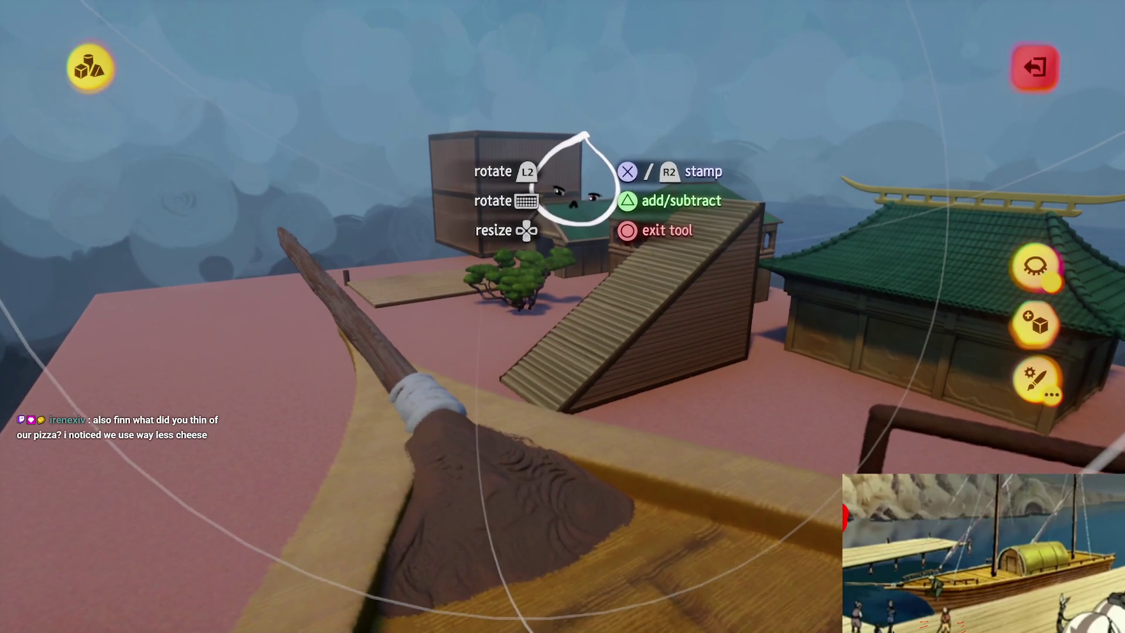
{"action": "key", "text": "Escape"}
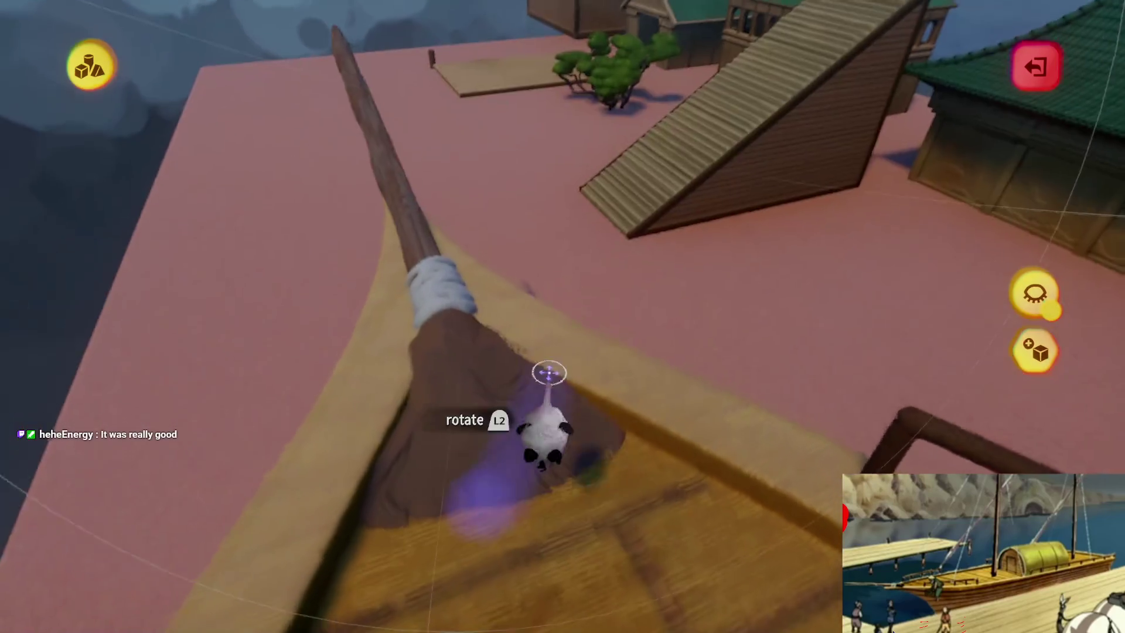
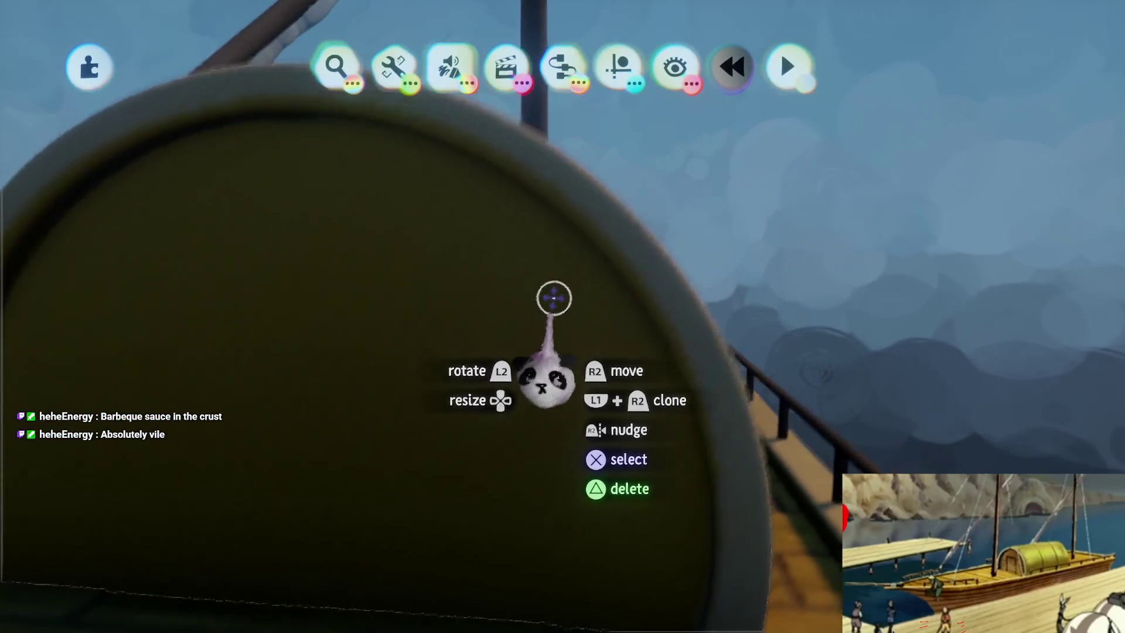
- Sculpt the cabin's rounded end under studio lighting, checking its colour and picking the spray paint tool
{"action": "left_click", "coordinate": [552, 296]}
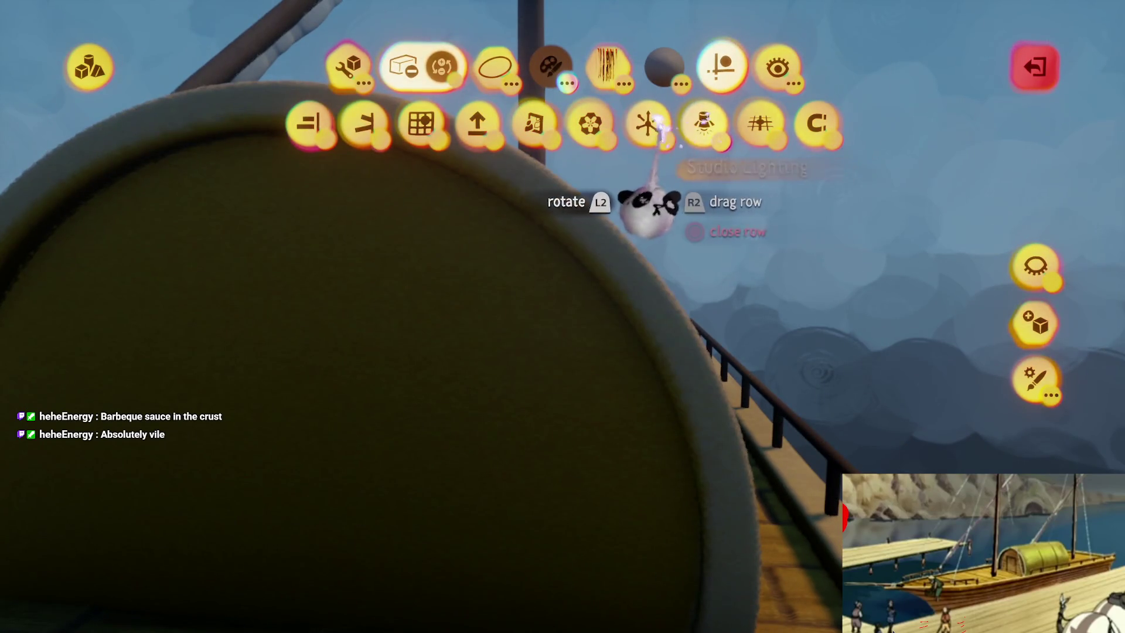
{"action": "left_click", "coordinate": [703, 124]}
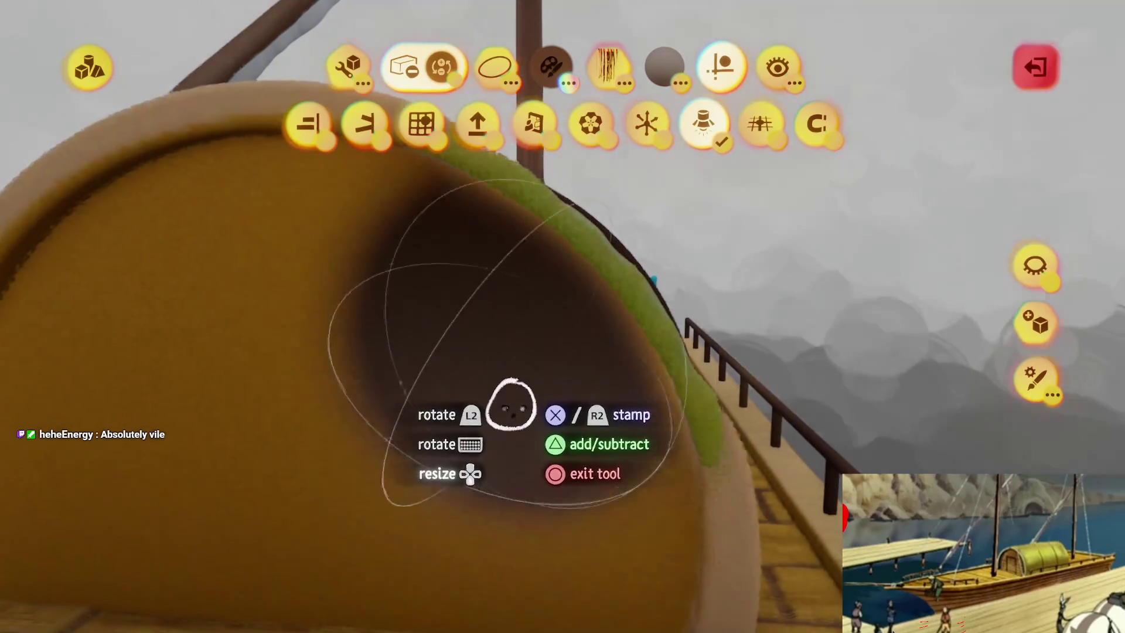
{"action": "key", "text": "c"}
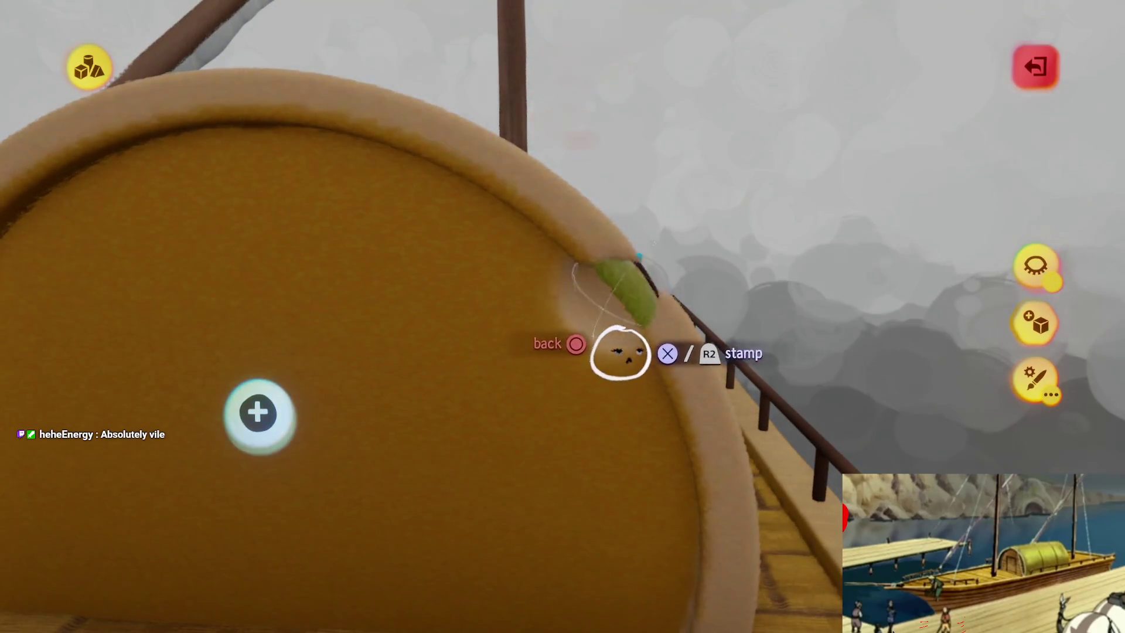
{"action": "key", "text": "Escape"}
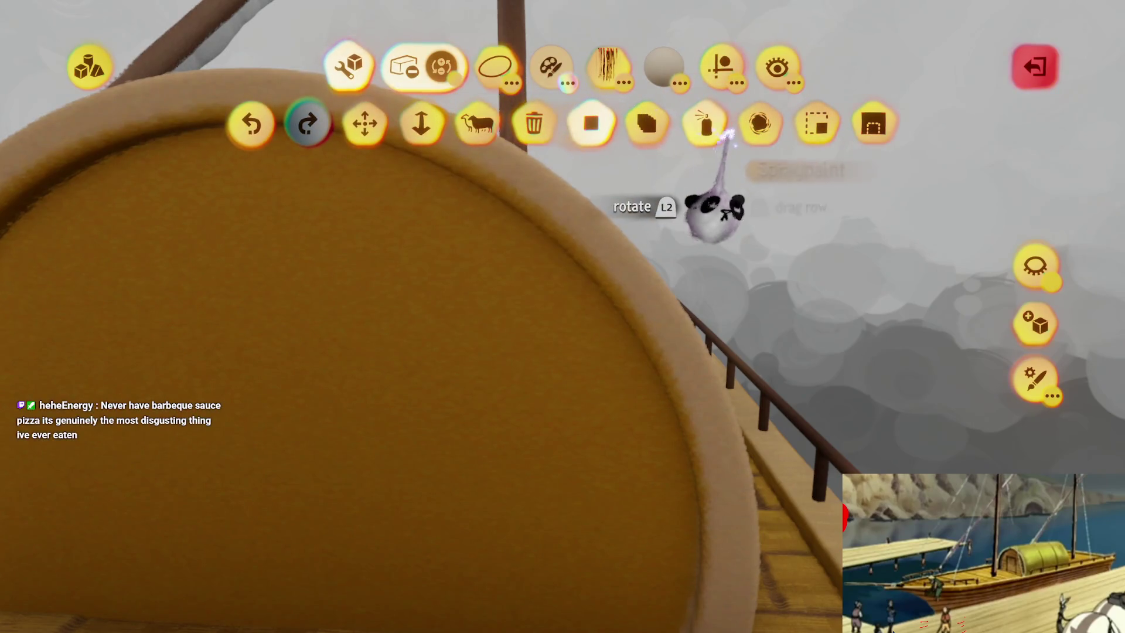
{"action": "left_click", "coordinate": [701, 119]}
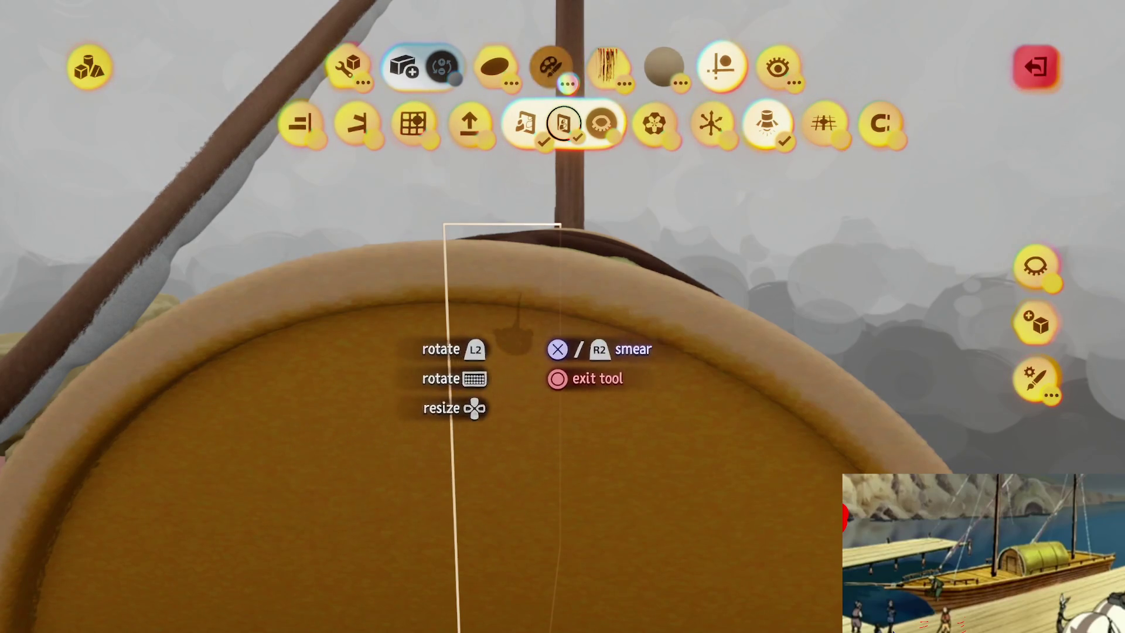
- Turn on surface snapping and spray-paint the cabin end, then leave the shape editor
{"action": "left_click", "coordinate": [300, 126]}
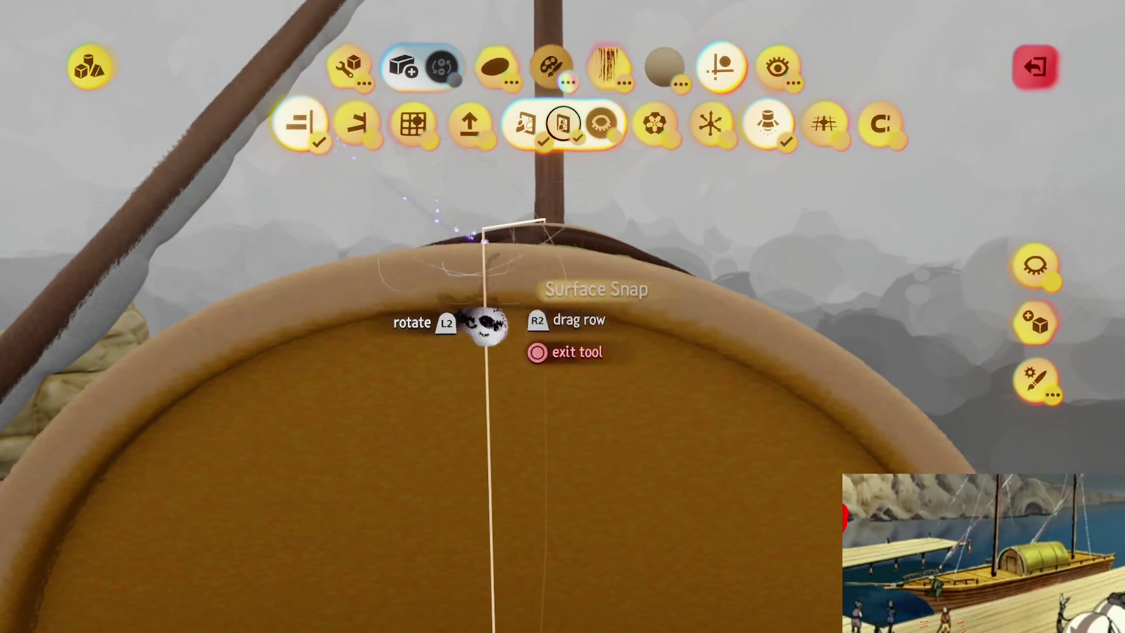
{"action": "key", "text": "Escape"}
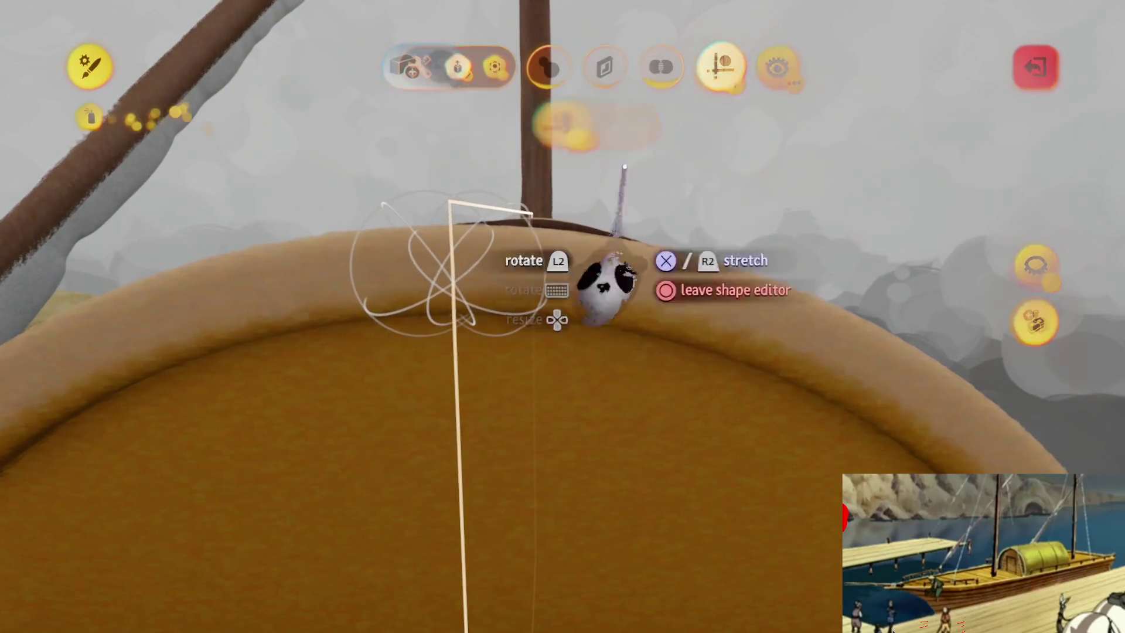
{"action": "key", "text": "Escape"}
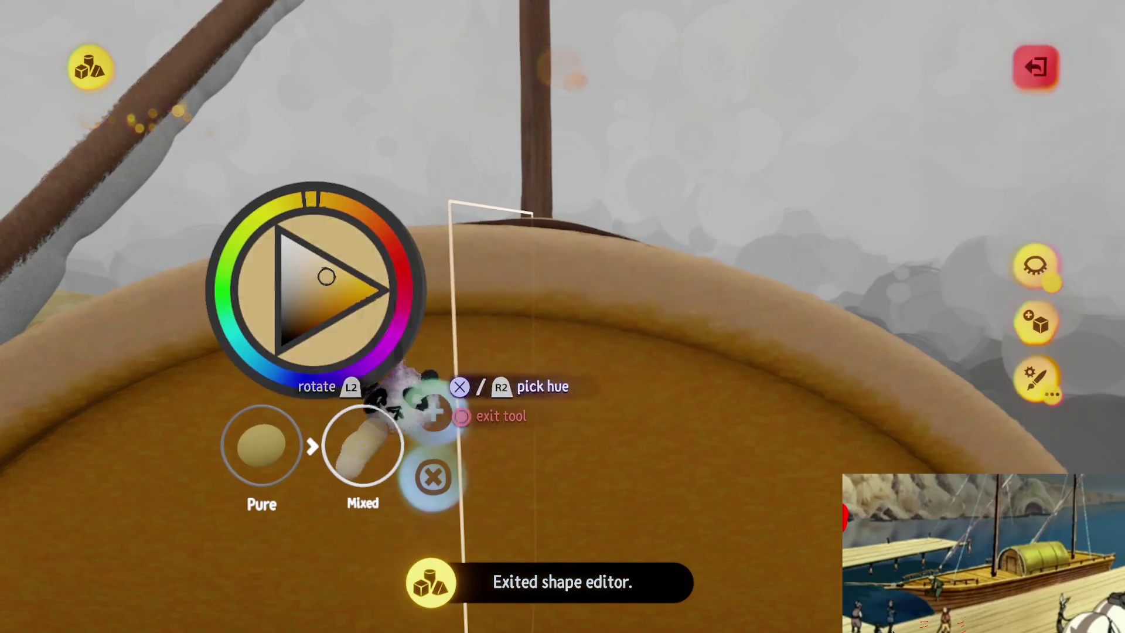
{"action": "mouse_move", "coordinate": [454, 363]}
{"action": "left_mouse_down"}
{"action": "mouse_move", "coordinate": [510, 377]}
{"action": "mouse_move", "coordinate": [488, 464]}
{"action": "mouse_move", "coordinate": [494, 504]}
{"action": "mouse_move", "coordinate": [469, 454]}
{"action": "mouse_move", "coordinate": [527, 327]}
{"action": "mouse_move", "coordinate": [452, 377]}
{"action": "mouse_move", "coordinate": [532, 322]}
{"action": "mouse_move", "coordinate": [503, 302]}
{"action": "mouse_move", "coordinate": [523, 326]}
{"action": "mouse_move", "coordinate": [432, 314]}
{"action": "mouse_move", "coordinate": [410, 296]}
{"action": "mouse_move", "coordinate": [459, 321]}
{"action": "mouse_move", "coordinate": [469, 269]}
{"action": "mouse_move", "coordinate": [482, 307]}
{"action": "mouse_move", "coordinate": [515, 328]}
{"action": "mouse_move", "coordinate": [498, 351]}
{"action": "mouse_move", "coordinate": [495, 326]}
{"action": "mouse_move", "coordinate": [472, 351]}
{"action": "mouse_move", "coordinate": [487, 351]}
{"action": "mouse_move", "coordinate": [476, 371]}
{"action": "mouse_move", "coordinate": [497, 432]}
{"action": "mouse_move", "coordinate": [520, 603]}
{"action": "mouse_move", "coordinate": [557, 297]}
{"action": "mouse_move", "coordinate": [572, 283]}
{"action": "mouse_move", "coordinate": [529, 338]}
{"action": "left_mouse_up"}
- Undo the spray painting and exit sculpt mode, viewing the green cabin roof
{"action": "key", "text": "ctrl+z"}
{"action": "key", "text": "Escape"}
{"action": "mouse_move", "coordinate": [515, 200]}
{"action": "left_mouse_down"}
{"action": "mouse_move", "coordinate": [564, 402]}
{"action": "mouse_move", "coordinate": [488, 527]}
{"action": "left_mouse_up"}
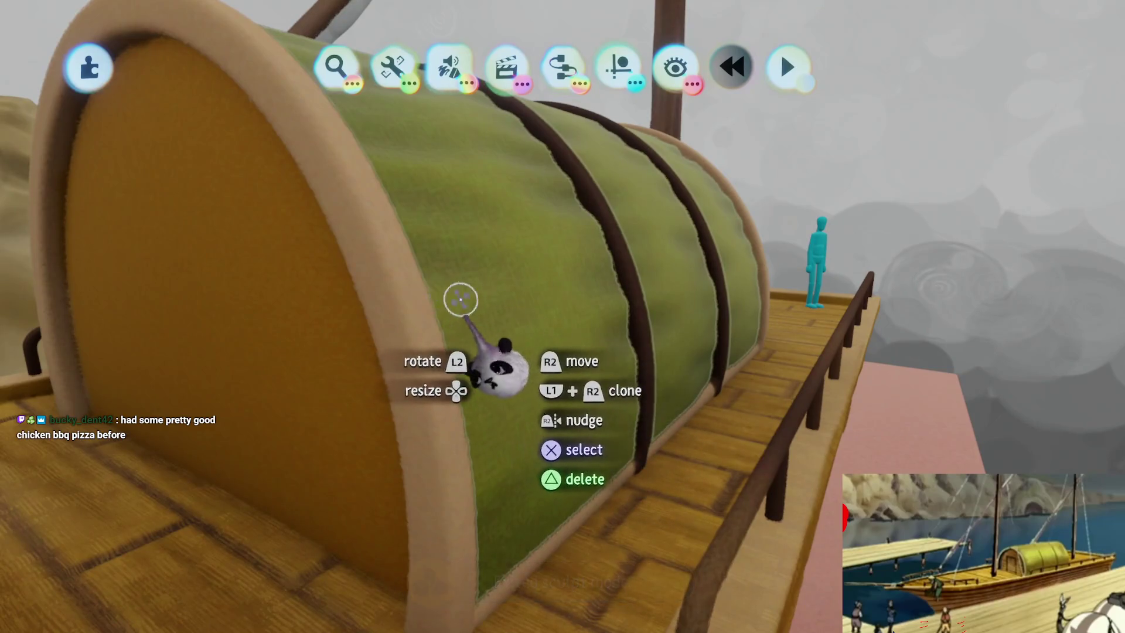
- Resume sculpting the cabin's rounded end with grid snapping at 1/4 spacing
{"action": "left_click_drag", "start_coordinate": [415, 299], "coordinate": [643, 359]}
{"action": "mouse_move", "coordinate": [432, 563]}
{"action": "left_mouse_down"}
{"action": "mouse_move", "coordinate": [485, 244]}
{"action": "mouse_move", "coordinate": [535, 352]}
{"action": "mouse_move", "coordinate": [535, 275]}
{"action": "mouse_move", "coordinate": [532, 286]}
{"action": "left_mouse_up"}
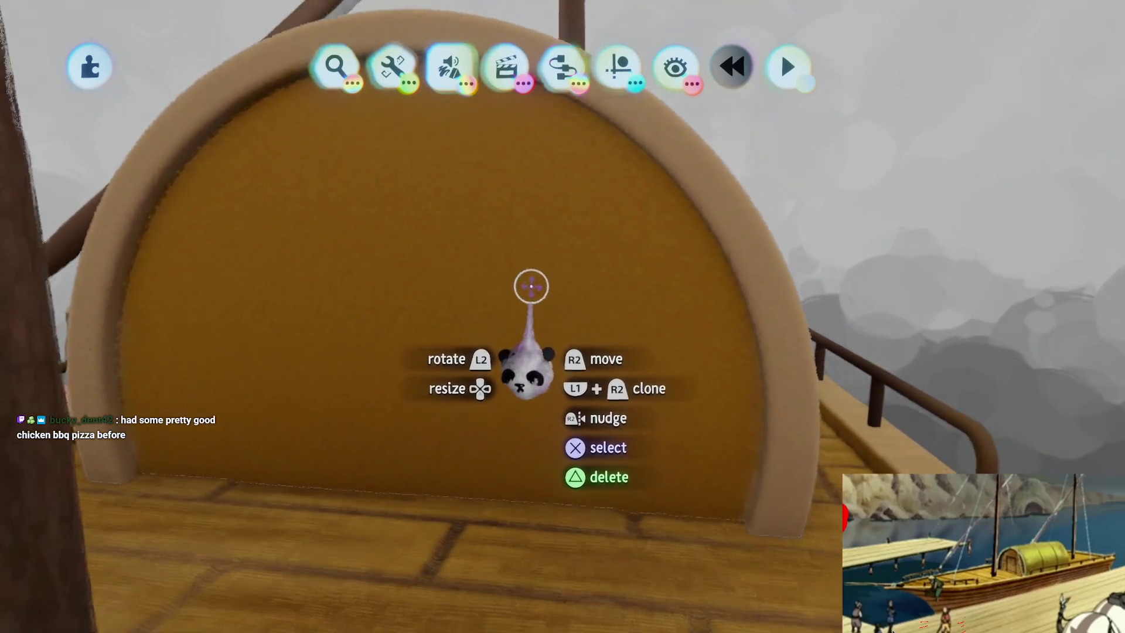
{"action": "left_click", "coordinate": [532, 286]}
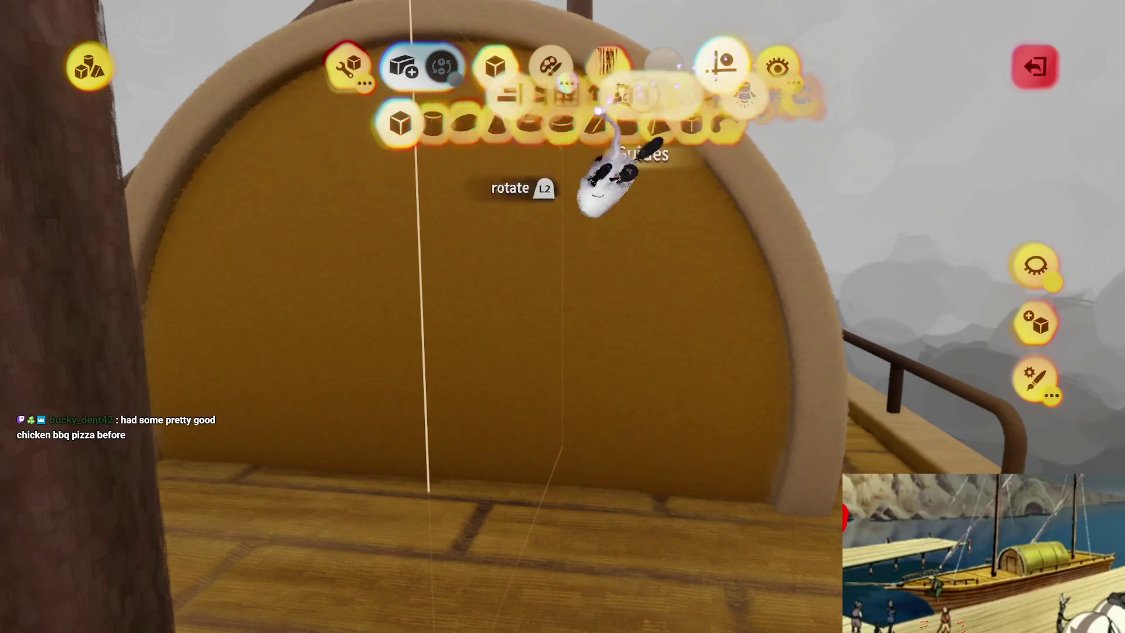
{"action": "left_click", "coordinate": [413, 126]}
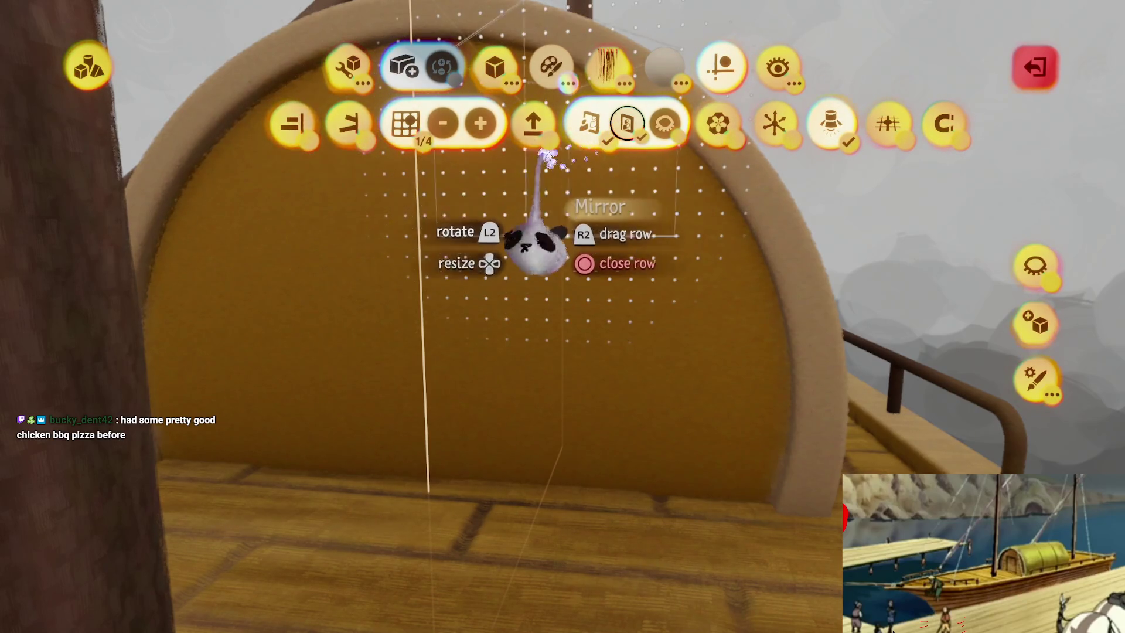
{"action": "key", "text": "c"}
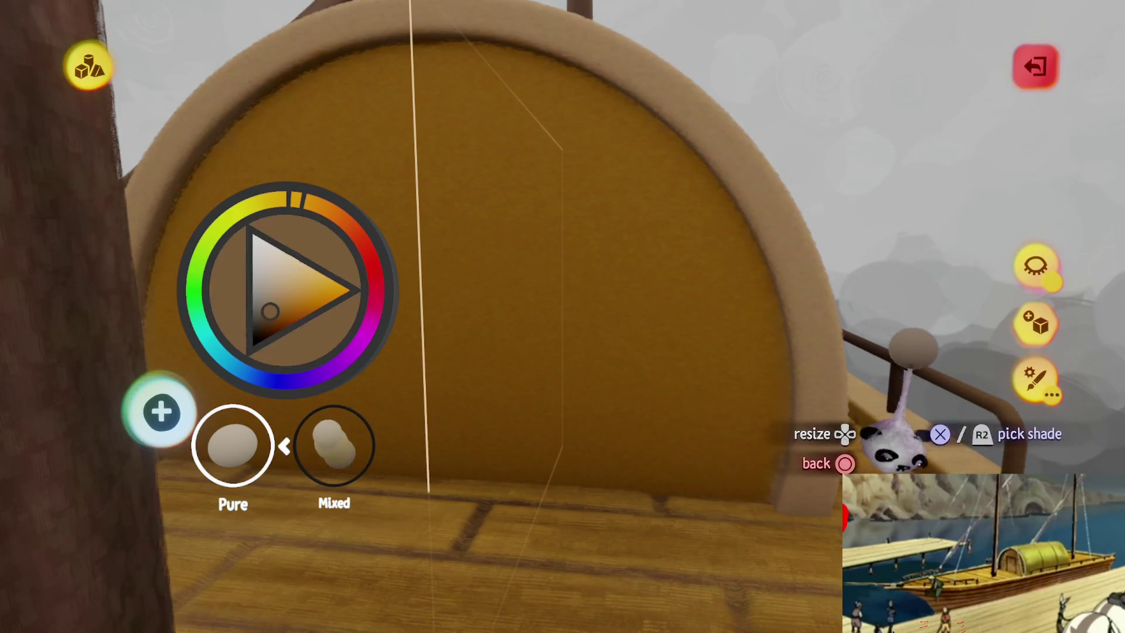
{"action": "key", "text": "Escape"}
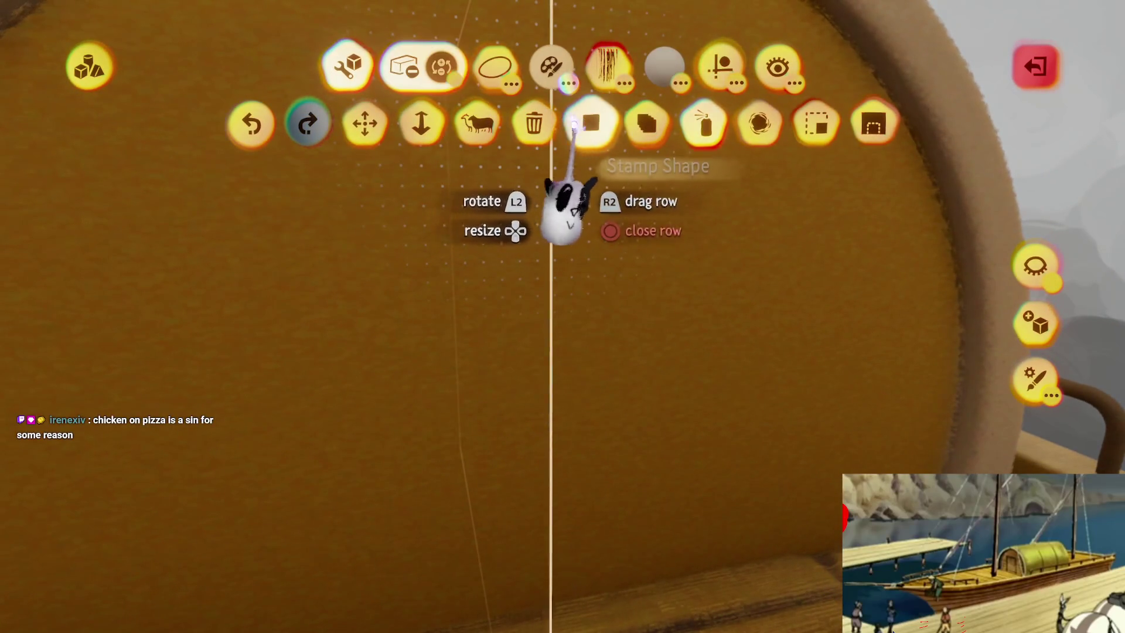
- Choose the cube as the stamp shape and place it
{"action": "left_click", "coordinate": [495, 66]}
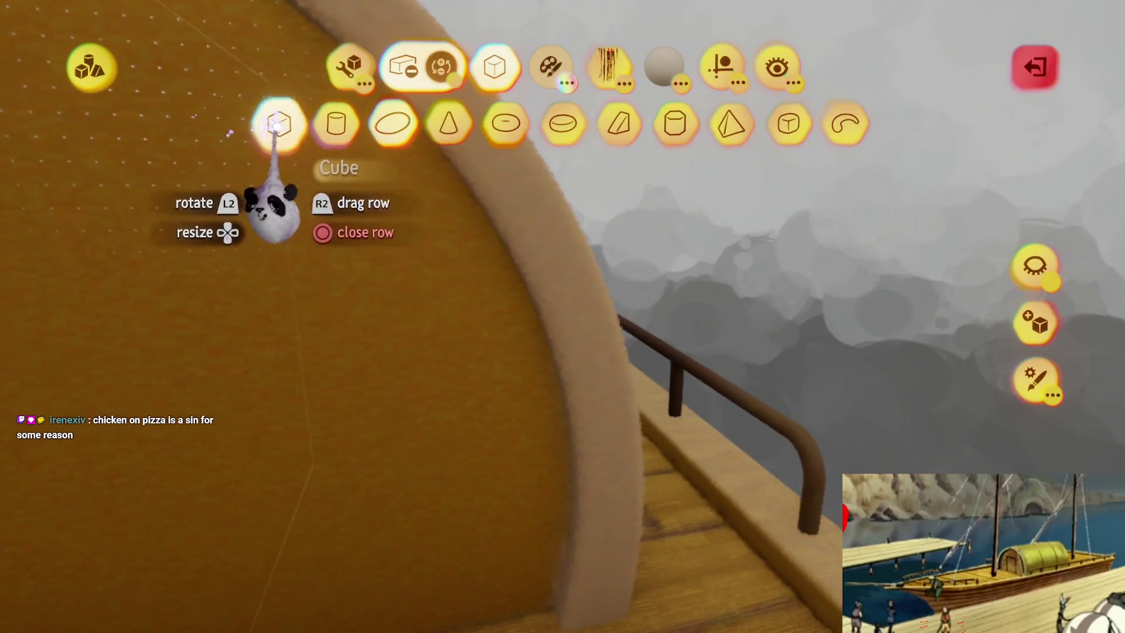
{"action": "left_click", "coordinate": [274, 125]}
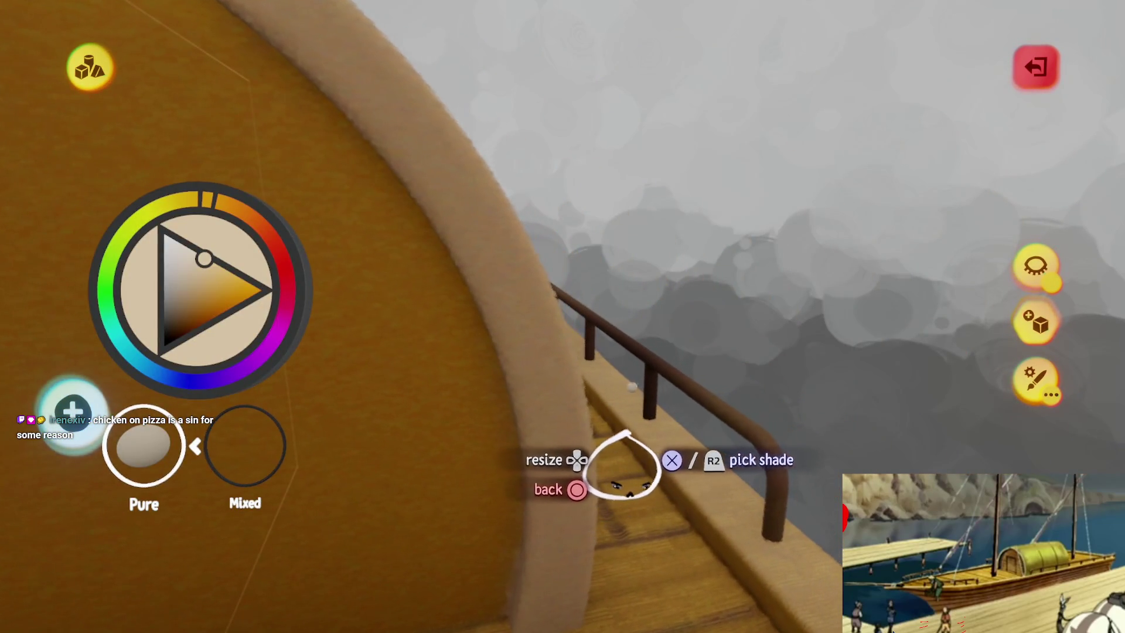
{"action": "key", "text": "Escape"}
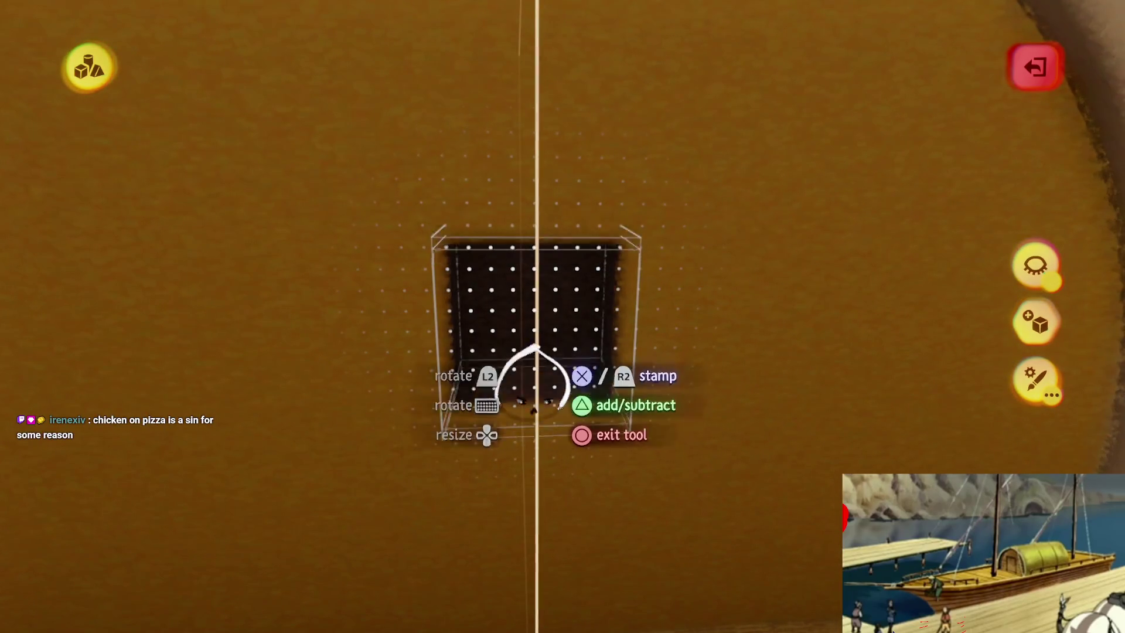
{"action": "key", "text": "Escape"}
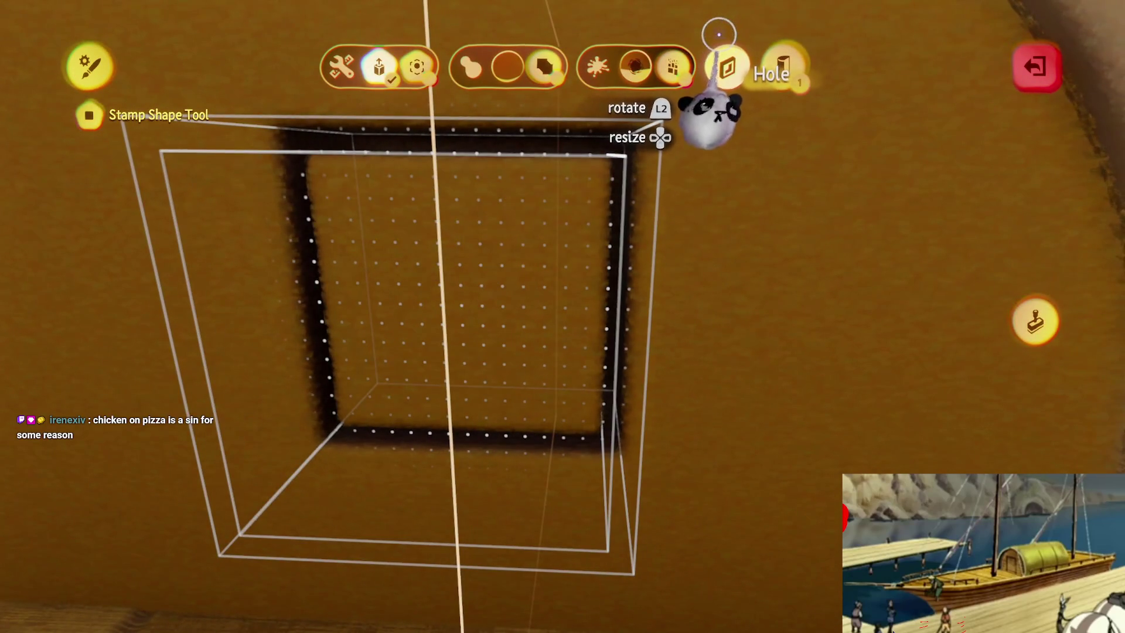
{"action": "key", "text": "Escape"}
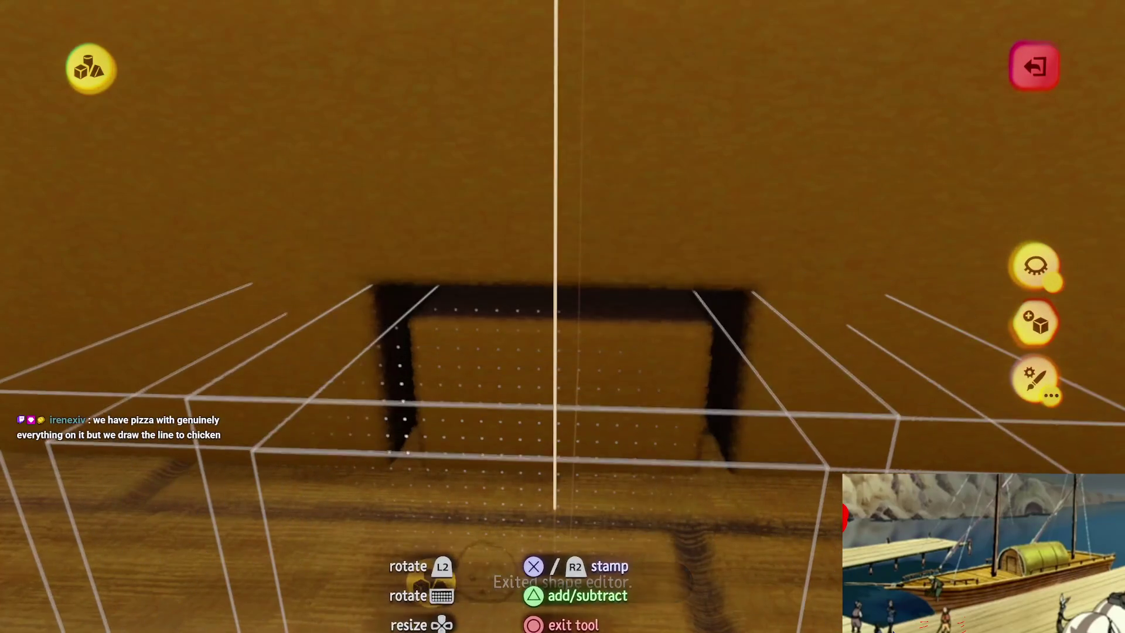
{"action": "key", "text": "Escape"}
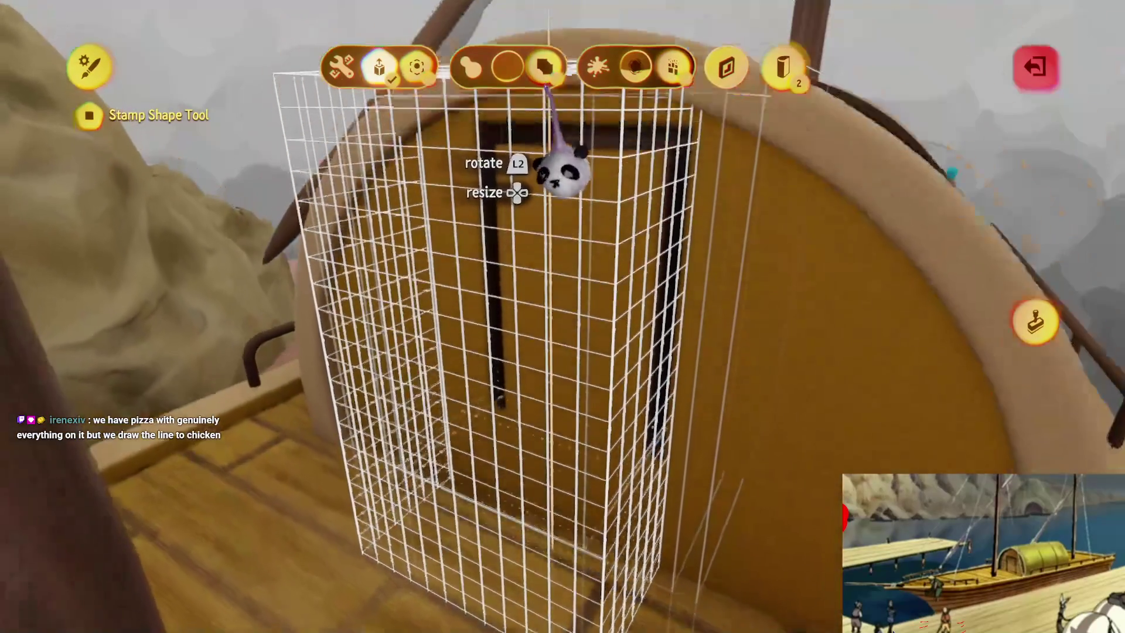
{"action": "key", "text": "Escape"}
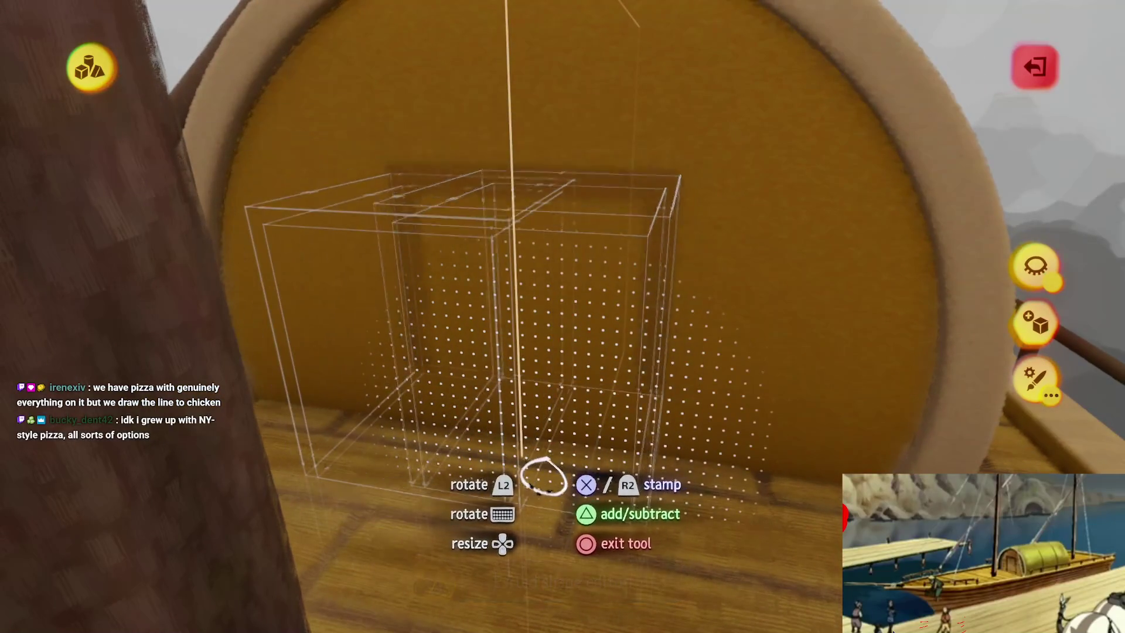
- Cut a rectangular hole into the cabin end with the cube, then resume sculpting there
{"action": "left_click", "coordinate": [495, 452]}
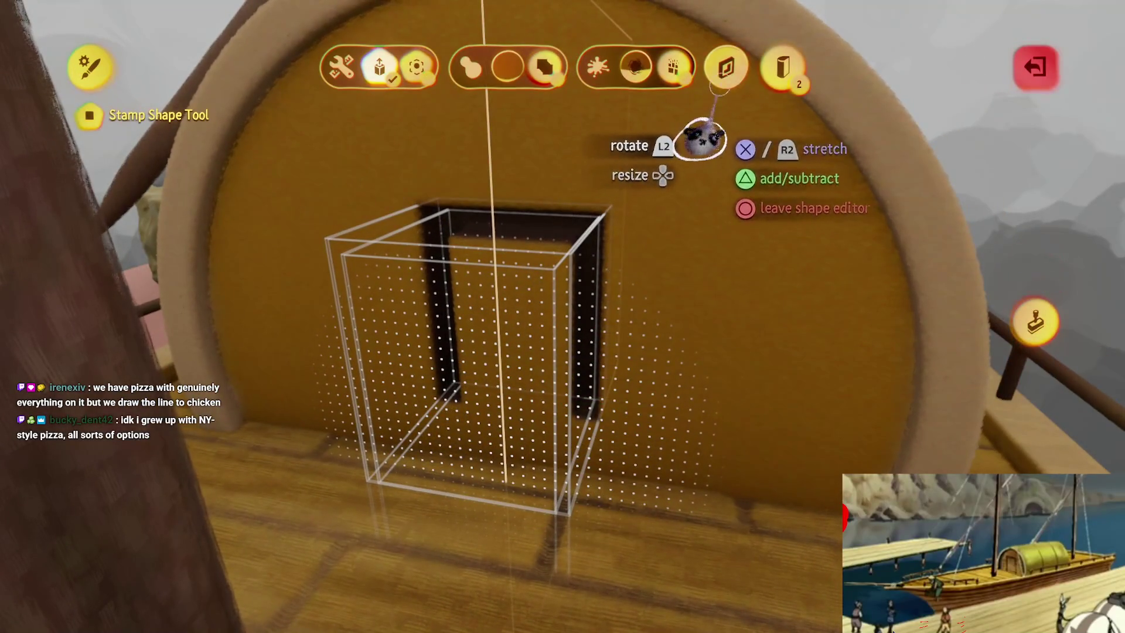
{"action": "key", "text": "Escape"}
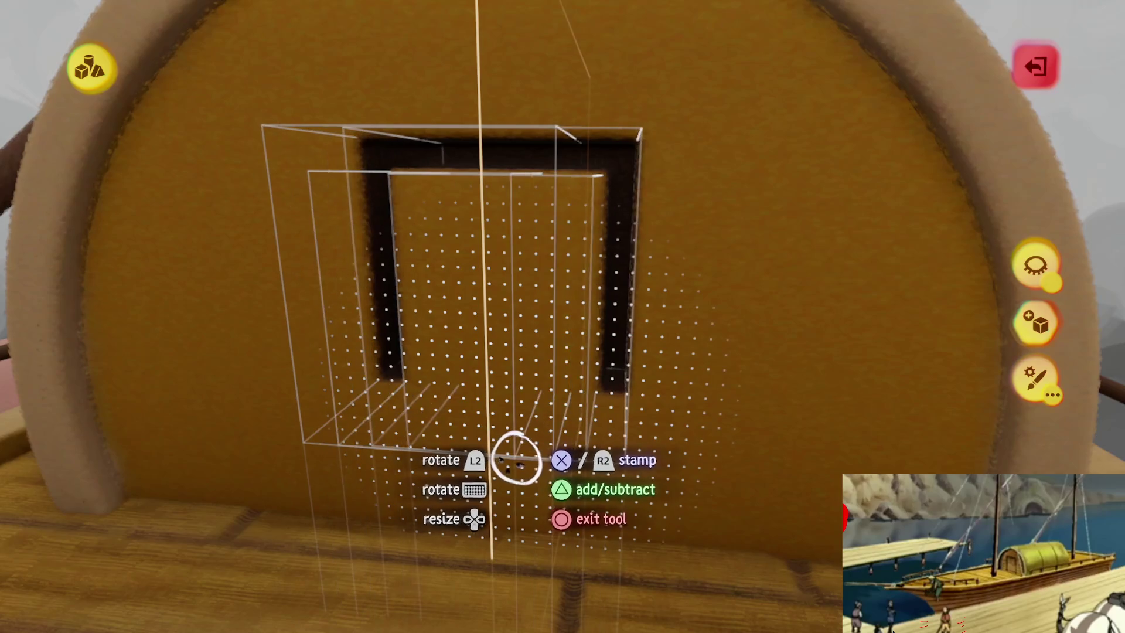
{"action": "key", "text": "Escape"}
{"action": "double_click", "coordinate": [562, 349]}
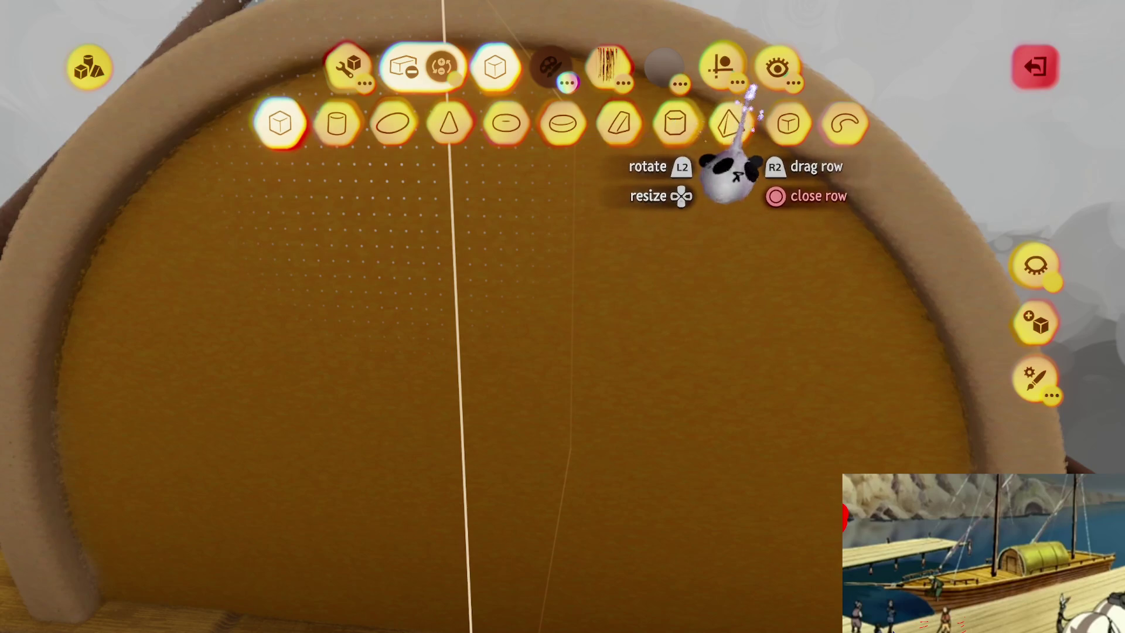
- Stamp a second cube cut beside the first and stretch it into a tall door frame
{"action": "left_click", "coordinate": [522, 469]}
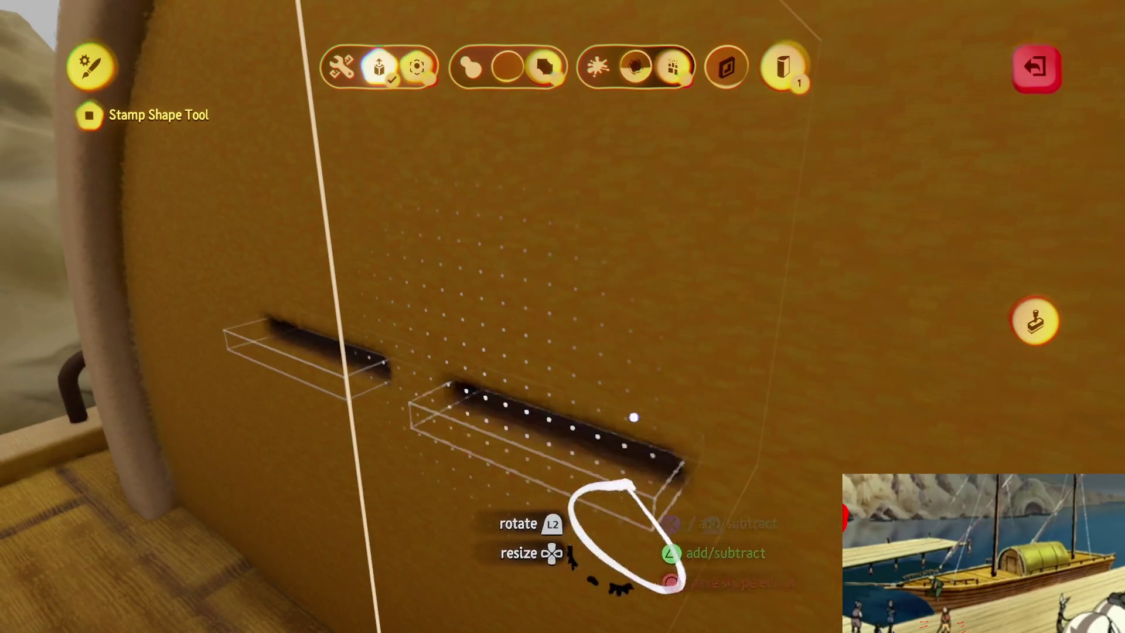
{"action": "key", "text": "Escape"}
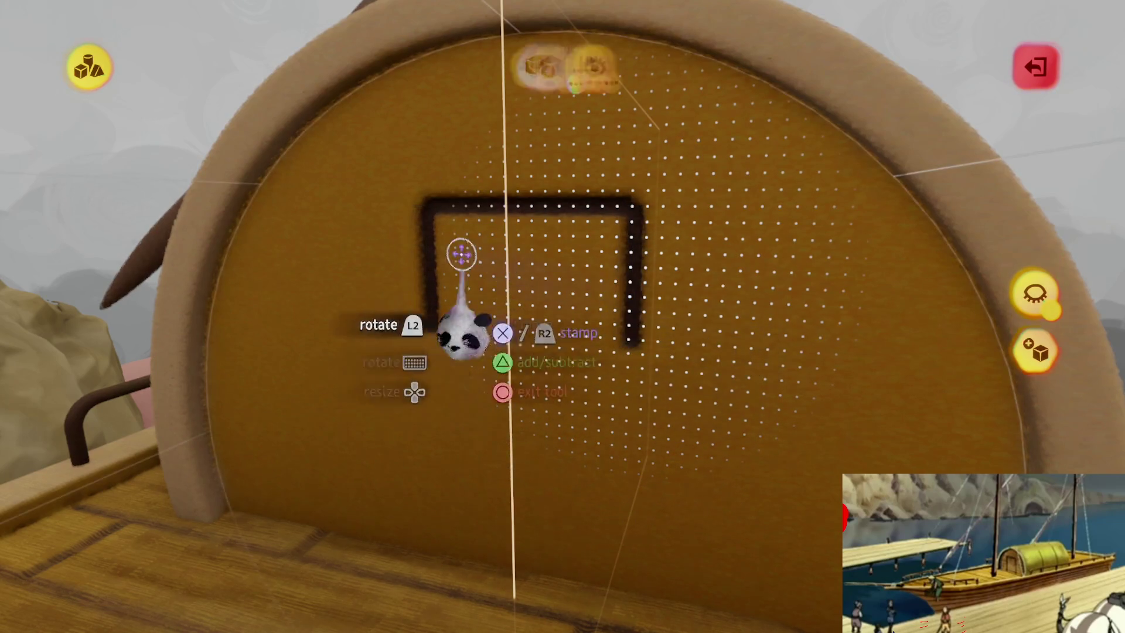
{"action": "left_click", "coordinate": [419, 117]}
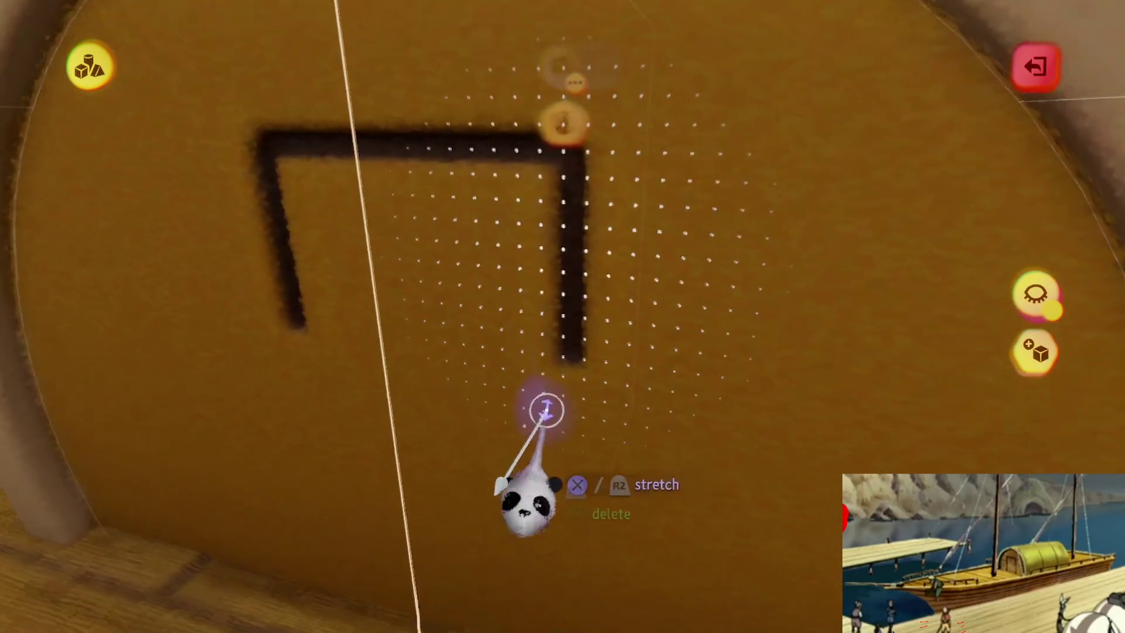
{"action": "key", "text": "Escape"}
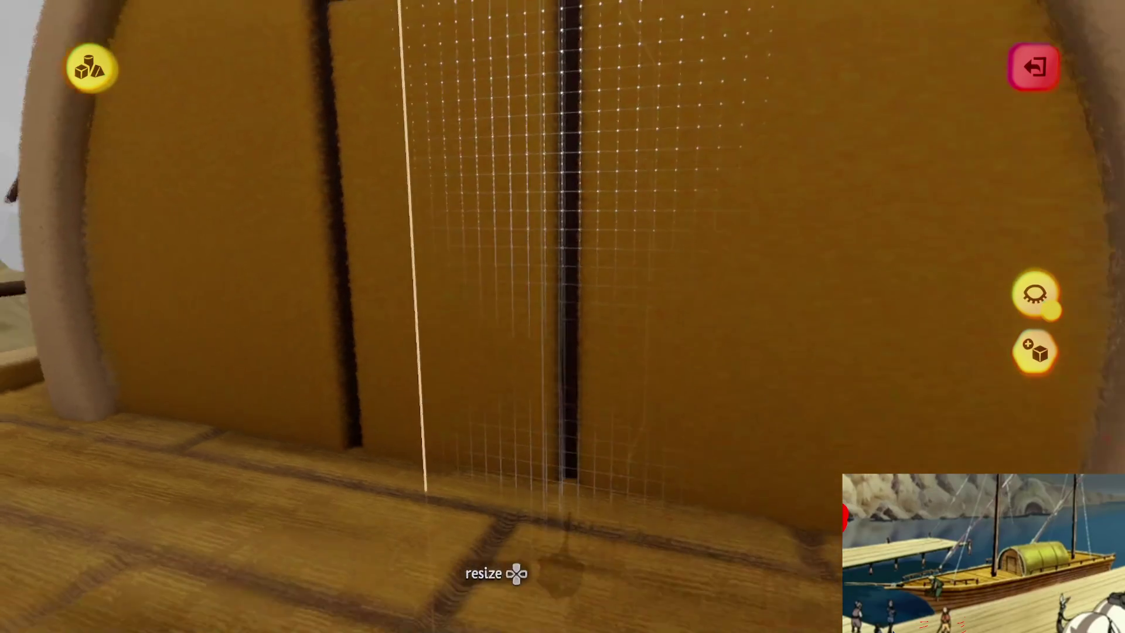
{"action": "key", "text": "Escape"}
{"action": "left_click", "coordinate": [537, 67]}
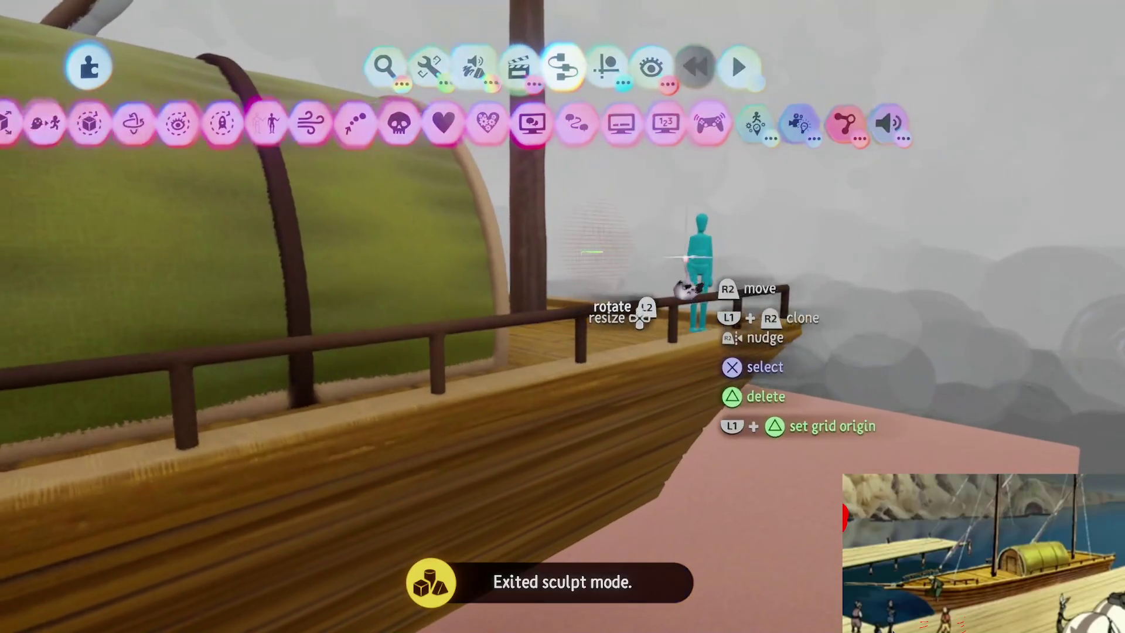
{"action": "mouse_move", "coordinate": [685, 289]}
{"action": "left_mouse_down"}
{"action": "mouse_move", "coordinate": [534, 322]}
{"action": "mouse_move", "coordinate": [535, 263]}
{"action": "mouse_move", "coordinate": [570, 472]}
{"action": "left_mouse_up"}
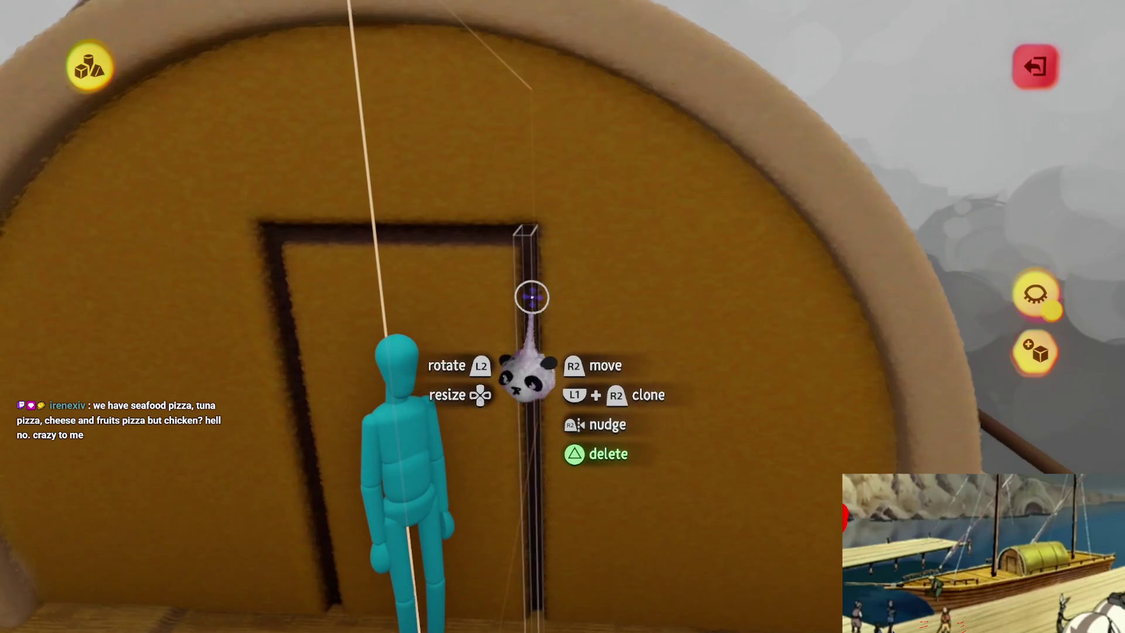
{"action": "mouse_move", "coordinate": [531, 297]}
{"action": "left_mouse_down"}
{"action": "mouse_move", "coordinate": [551, 302]}
{"action": "mouse_move", "coordinate": [547, 275]}
{"action": "left_mouse_up"}
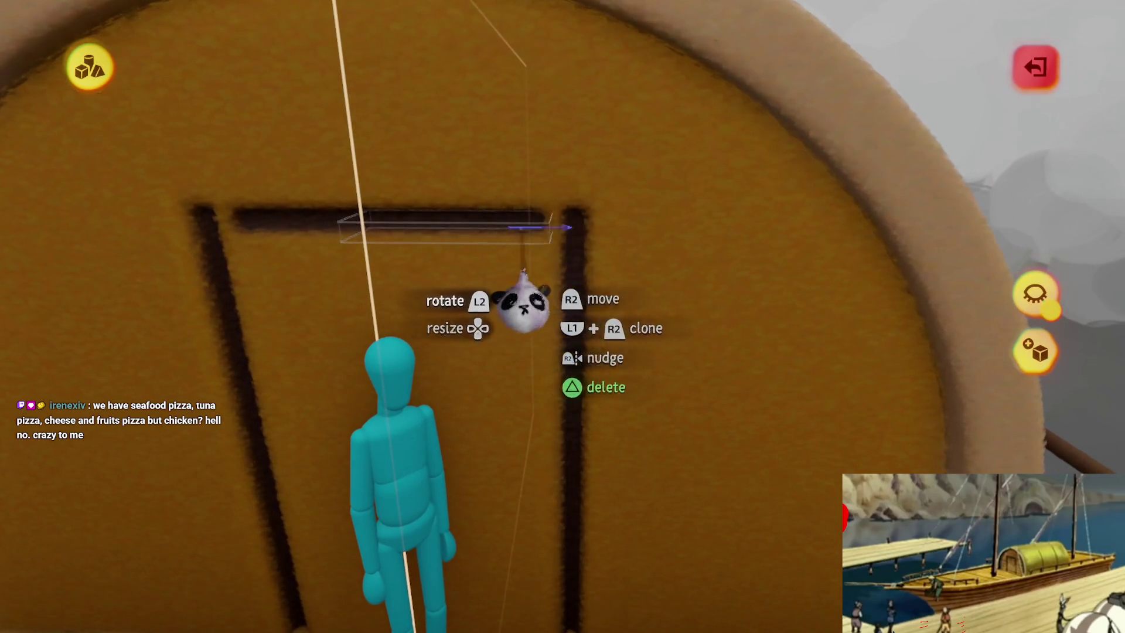
- Start editing the door frame sculpture and select its lower bar
{"action": "left_click", "coordinate": [512, 221]}
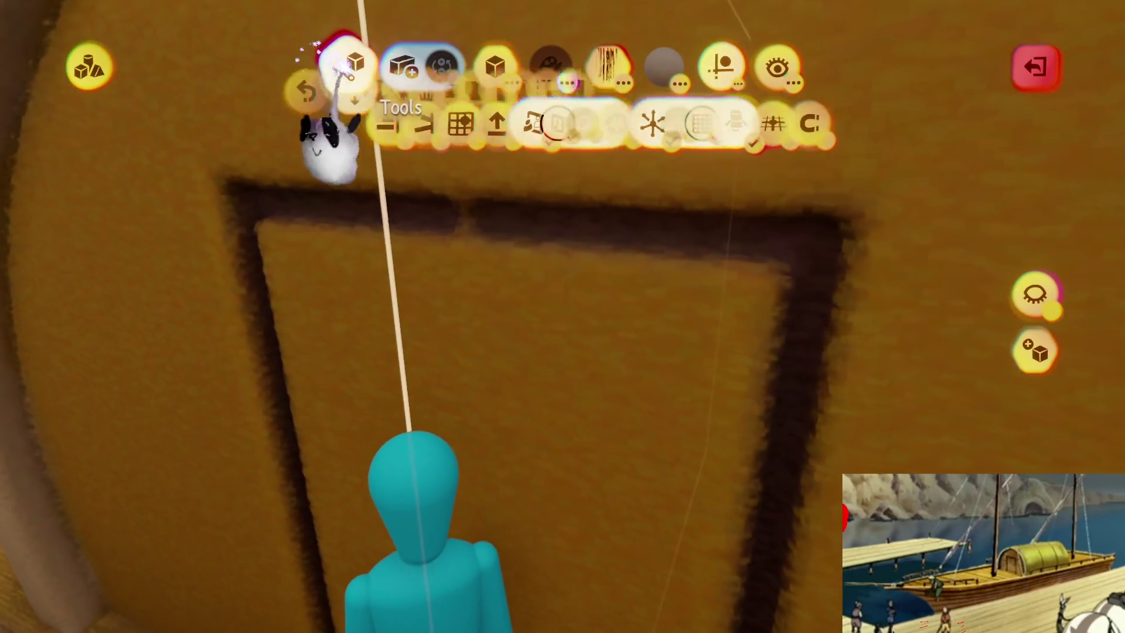
{"action": "left_click", "coordinate": [345, 65]}
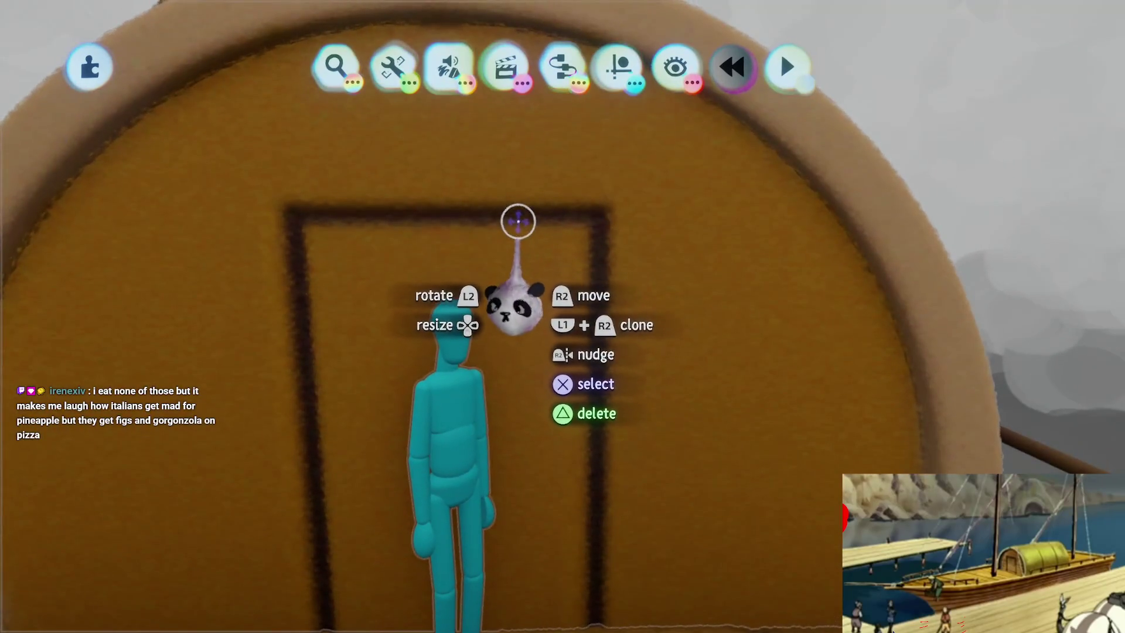
{"action": "left_click", "coordinate": [519, 220]}
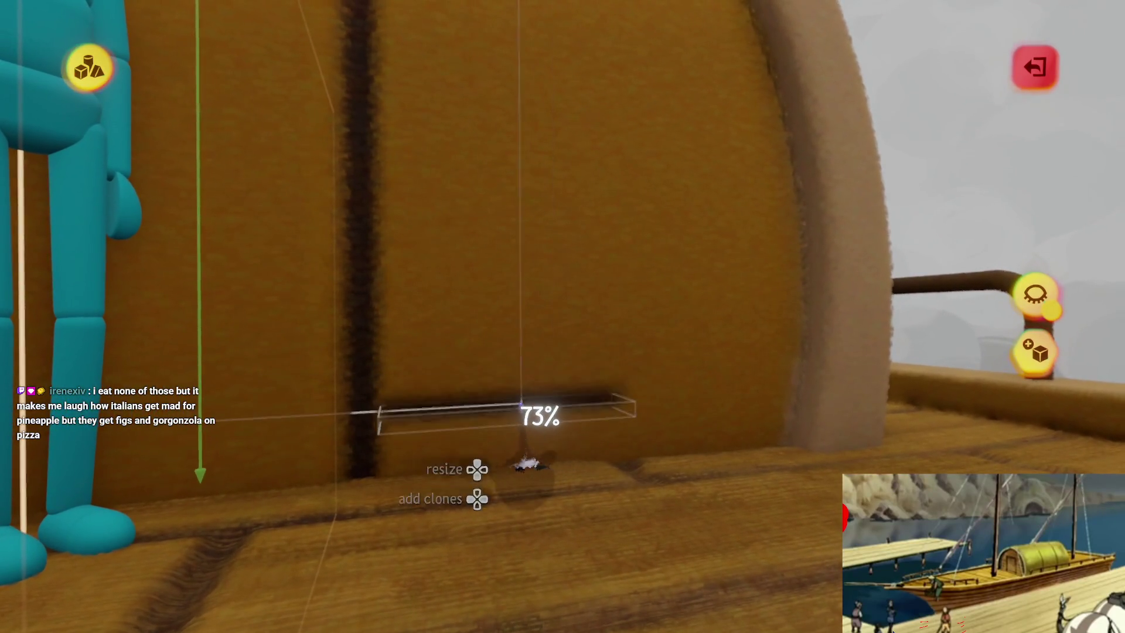
{"action": "key", "text": "Tab"}
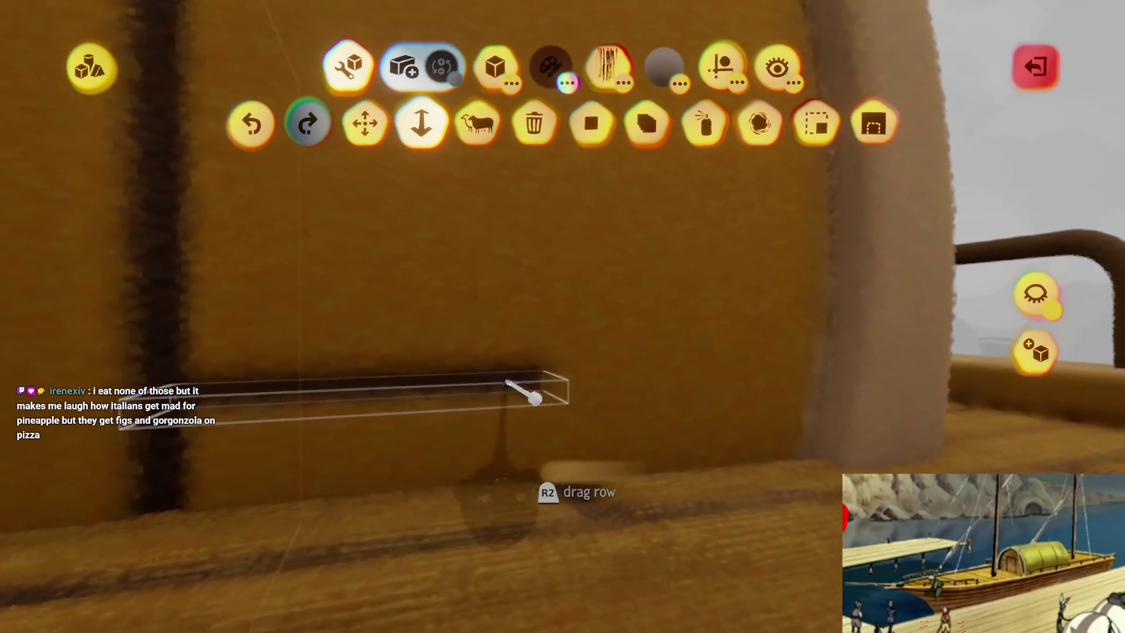
- Stretch the lower bar across the cabin's front wall into a long horizontal seam
{"action": "left_click", "coordinate": [533, 397]}
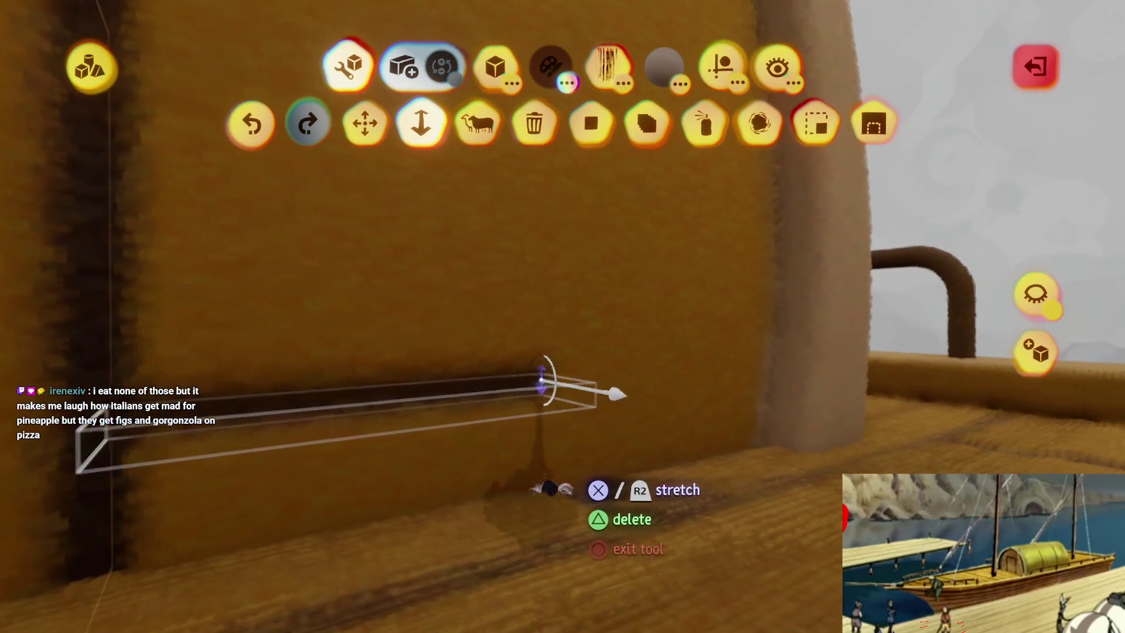
{"action": "mouse_move", "coordinate": [556, 486]}
{"action": "left_mouse_down"}
{"action": "mouse_move", "coordinate": [547, 540]}
{"action": "mouse_move", "coordinate": [515, 540]}
{"action": "mouse_move", "coordinate": [536, 571]}
{"action": "left_mouse_up"}
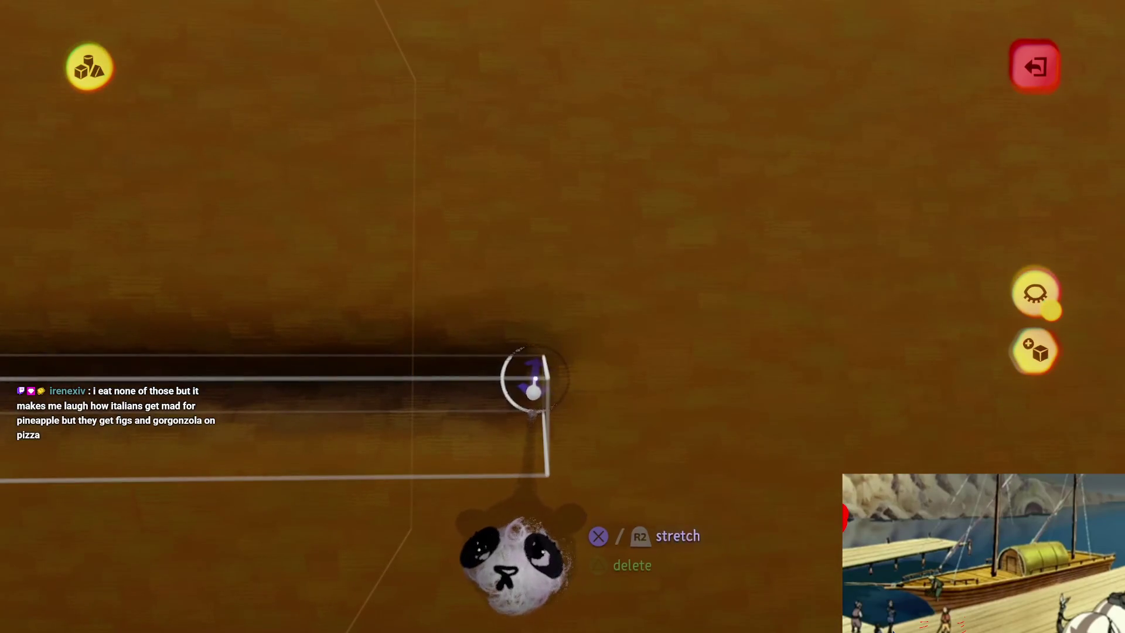
{"action": "mouse_move", "coordinate": [547, 376]}
{"action": "left_mouse_down"}
{"action": "mouse_move", "coordinate": [552, 395]}
{"action": "mouse_move", "coordinate": [521, 376]}
{"action": "mouse_move", "coordinate": [595, 359]}
{"action": "mouse_move", "coordinate": [402, 326]}
{"action": "left_mouse_up"}
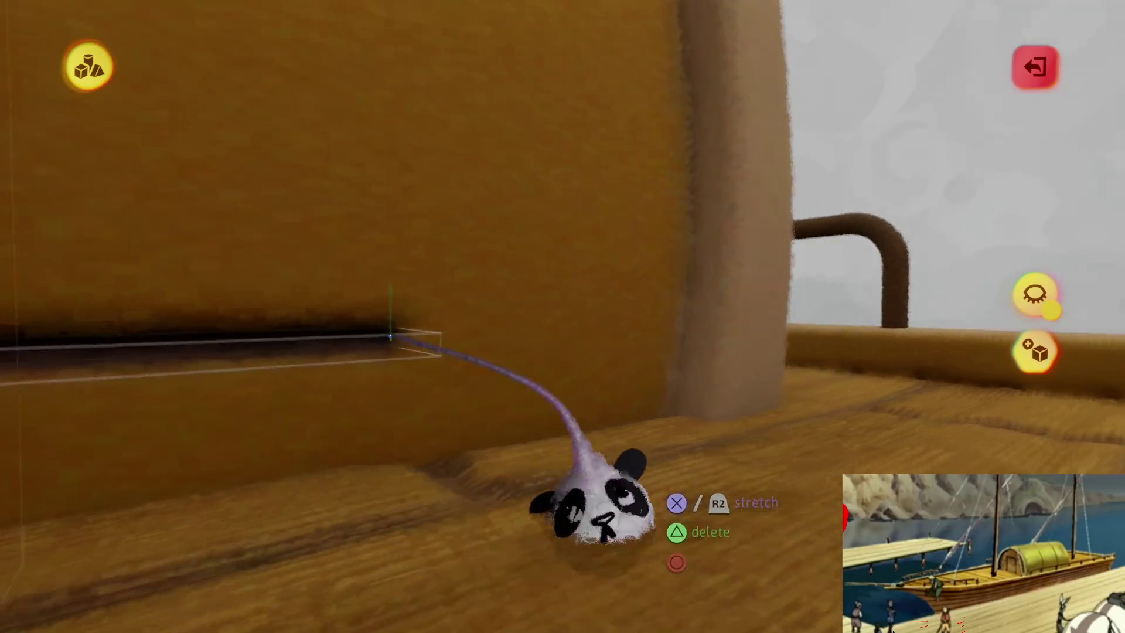
{"action": "left_click_drag", "start_coordinate": [462, 463], "coordinate": [509, 472]}
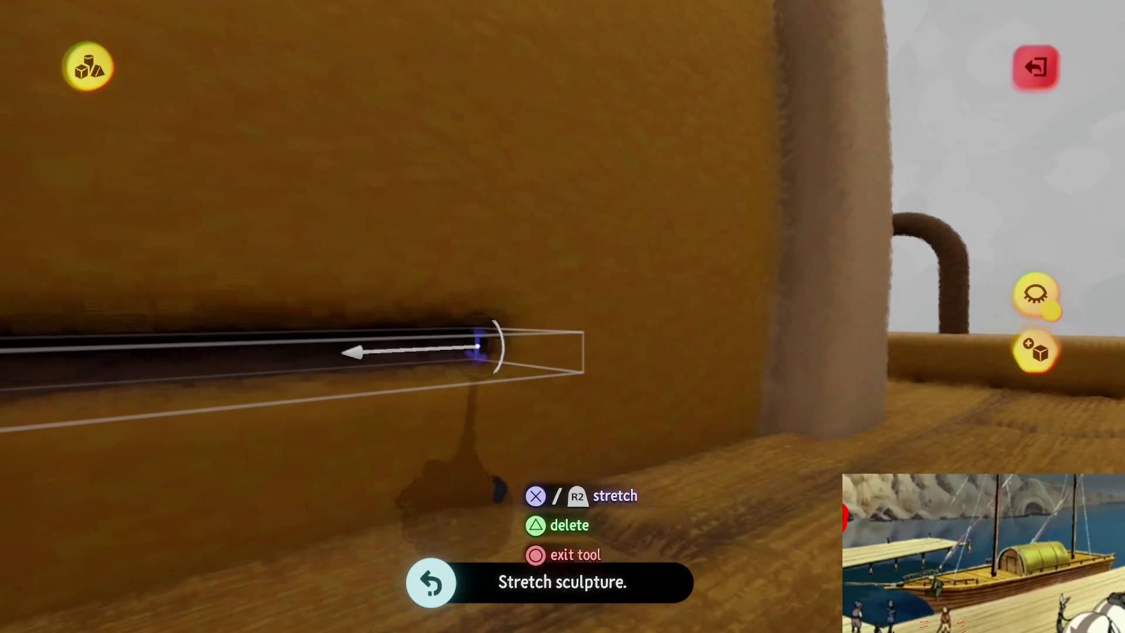
{"action": "left_click_drag", "start_coordinate": [480, 349], "coordinate": [528, 370]}
{"action": "mouse_move", "coordinate": [445, 365]}
{"action": "left_mouse_down"}
{"action": "mouse_move", "coordinate": [586, 351]}
{"action": "mouse_move", "coordinate": [556, 349]}
{"action": "left_mouse_up"}
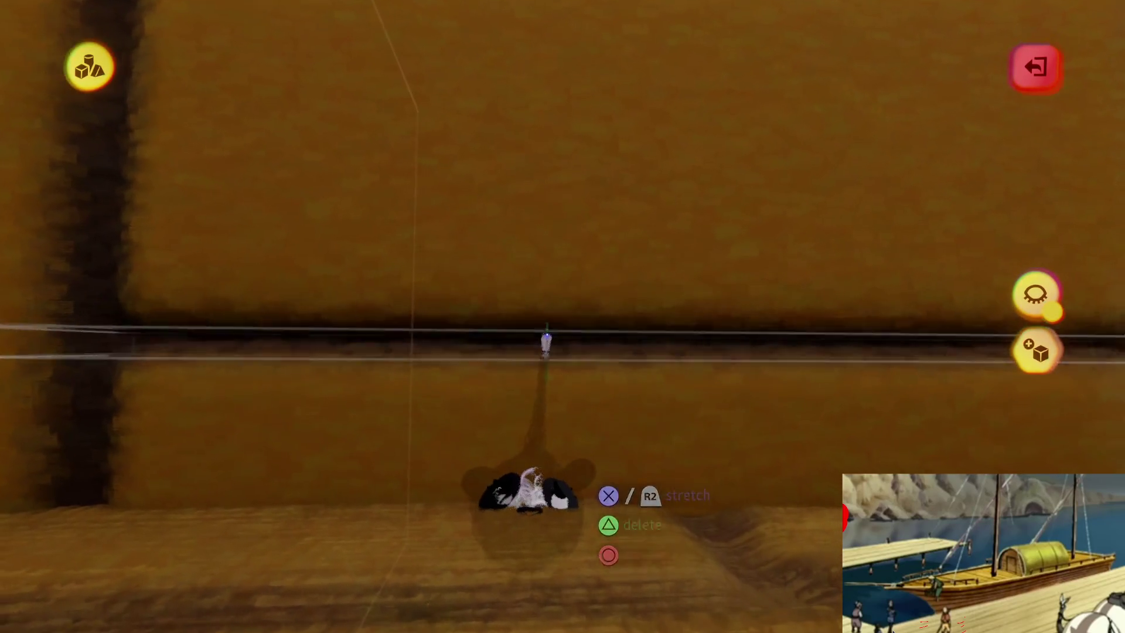
{"action": "mouse_move", "coordinate": [547, 334]}
{"action": "left_mouse_down"}
{"action": "mouse_move", "coordinate": [521, 319]}
{"action": "mouse_move", "coordinate": [527, 304]}
{"action": "left_mouse_up"}
{"action": "scroll", "coordinate": [526, 304], "scroll_direction": "down", "scroll_amount": 5}
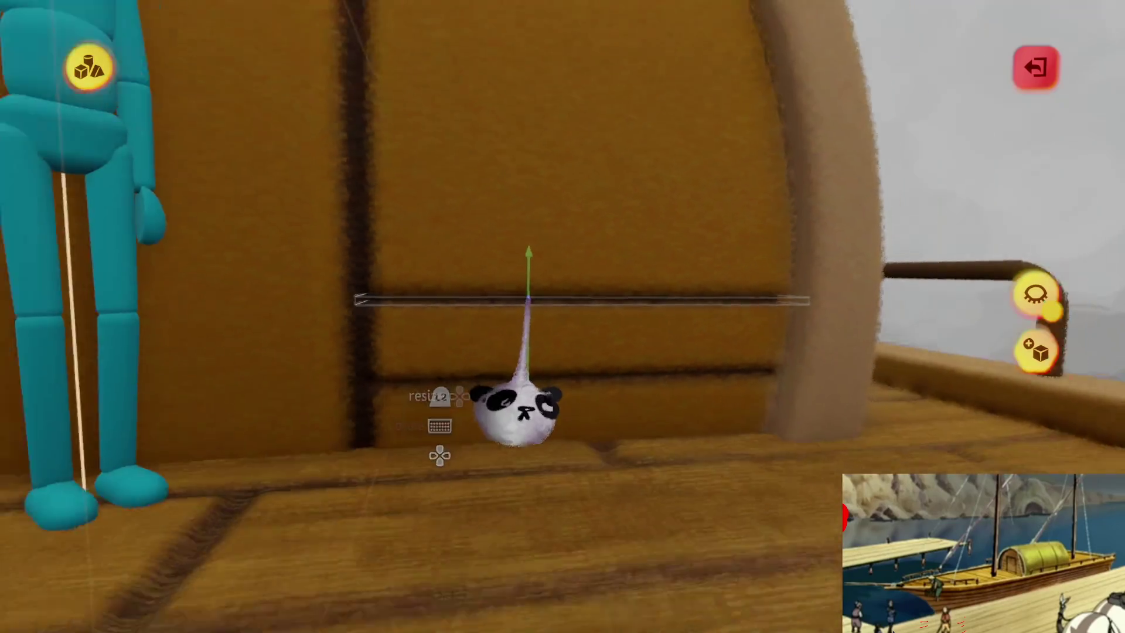
- Clone the seam bar into several evenly spaced copies and stretch them to length
{"action": "key", "text": "Down"}
{"action": "scroll", "coordinate": [528, 345], "scroll_direction": "up", "scroll_amount": 3}
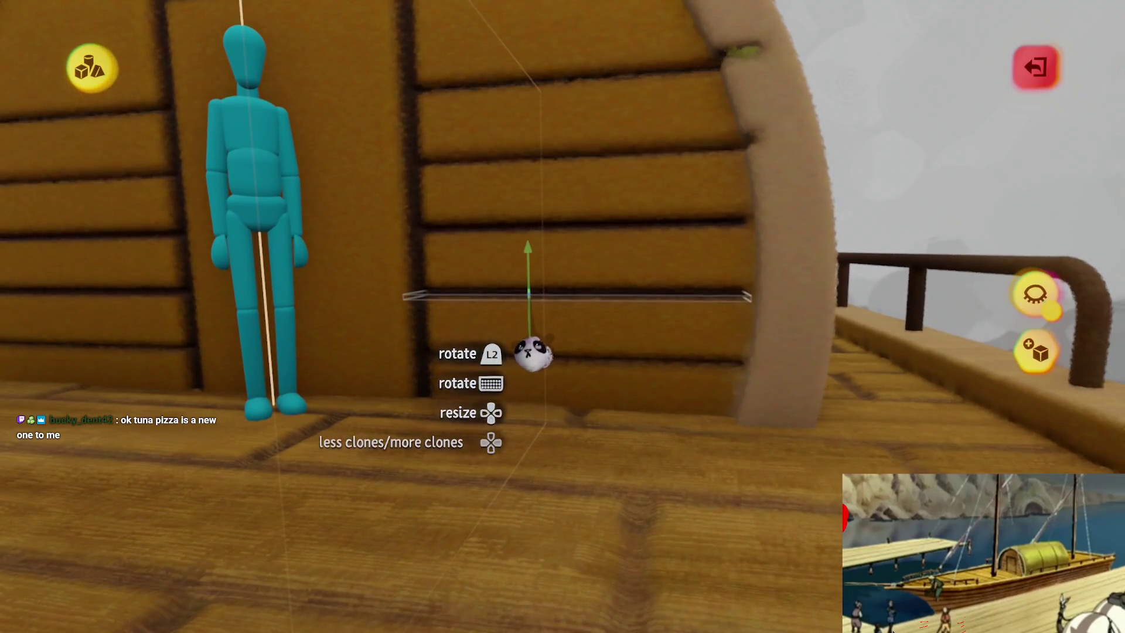
{"action": "scroll", "coordinate": [531, 351], "scroll_direction": "down", "scroll_amount": 3}
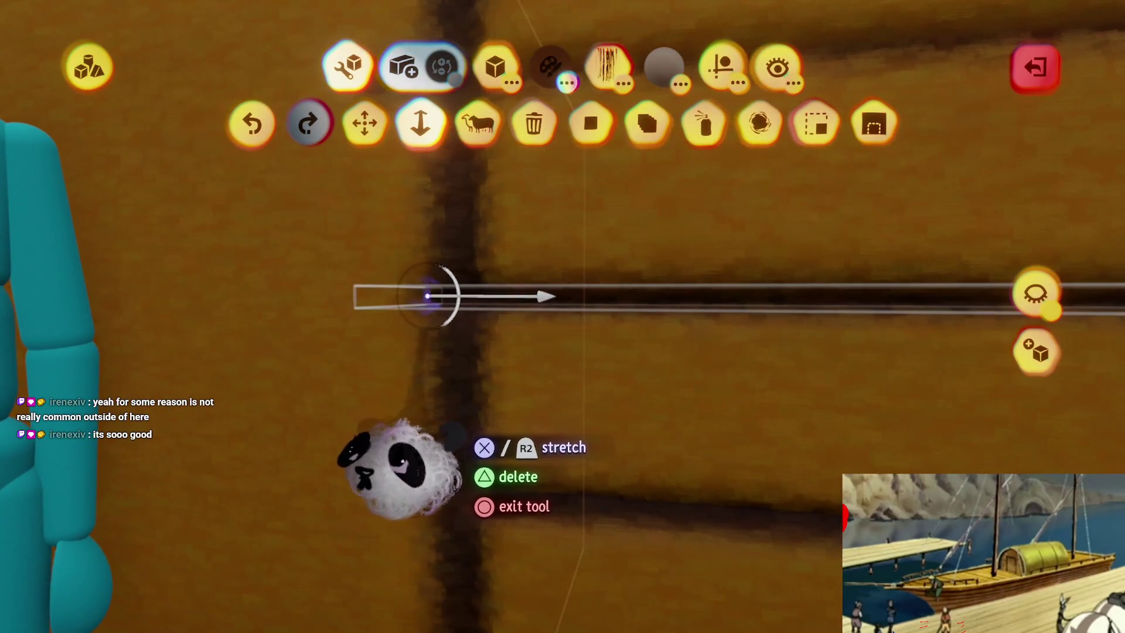
{"action": "left_click_drag", "start_coordinate": [420, 294], "coordinate": [470, 296]}
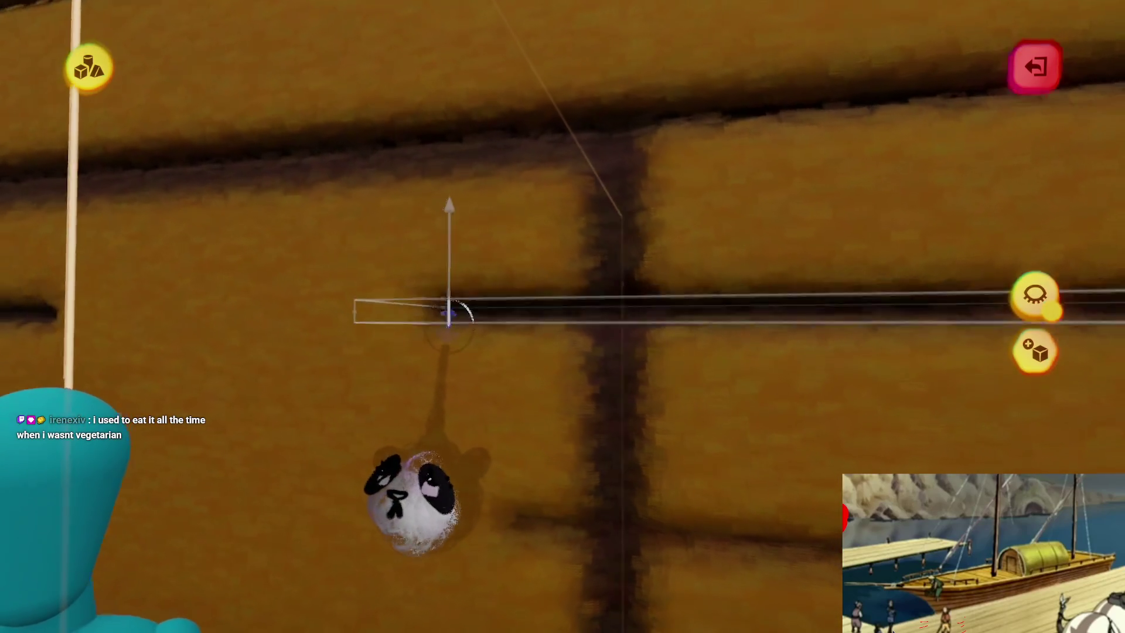
{"action": "left_click_drag", "start_coordinate": [446, 306], "coordinate": [432, 318]}
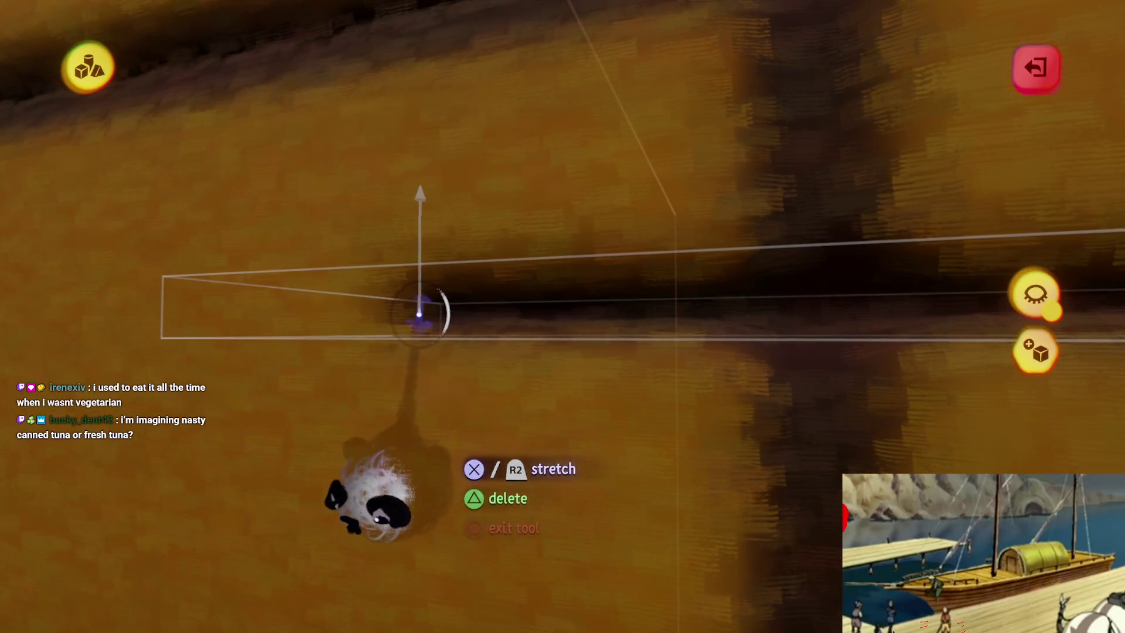
{"action": "mouse_move", "coordinate": [414, 310]}
{"action": "left_mouse_down"}
{"action": "mouse_move", "coordinate": [394, 322]}
{"action": "mouse_move", "coordinate": [247, 305]}
{"action": "left_mouse_up"}
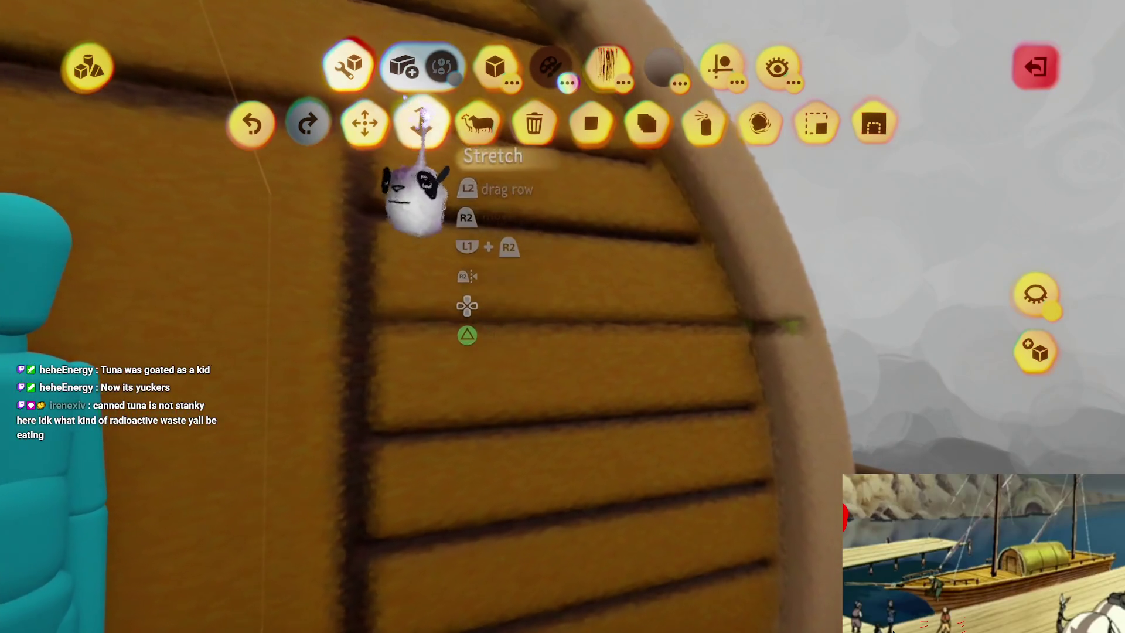
- Stretch the thin top plank along its seam to follow the cabin's curved upper edge
{"action": "left_click", "coordinate": [419, 123]}
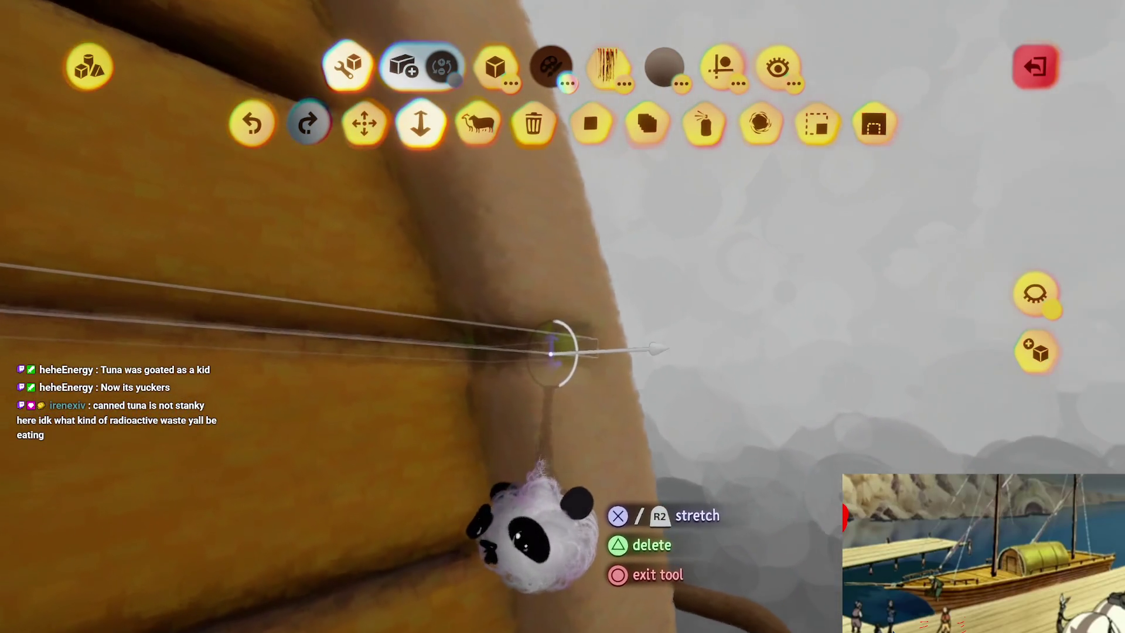
{"action": "mouse_move", "coordinate": [532, 377]}
{"action": "left_mouse_down"}
{"action": "mouse_move", "coordinate": [354, 373]}
{"action": "mouse_move", "coordinate": [512, 435]}
{"action": "left_mouse_up"}
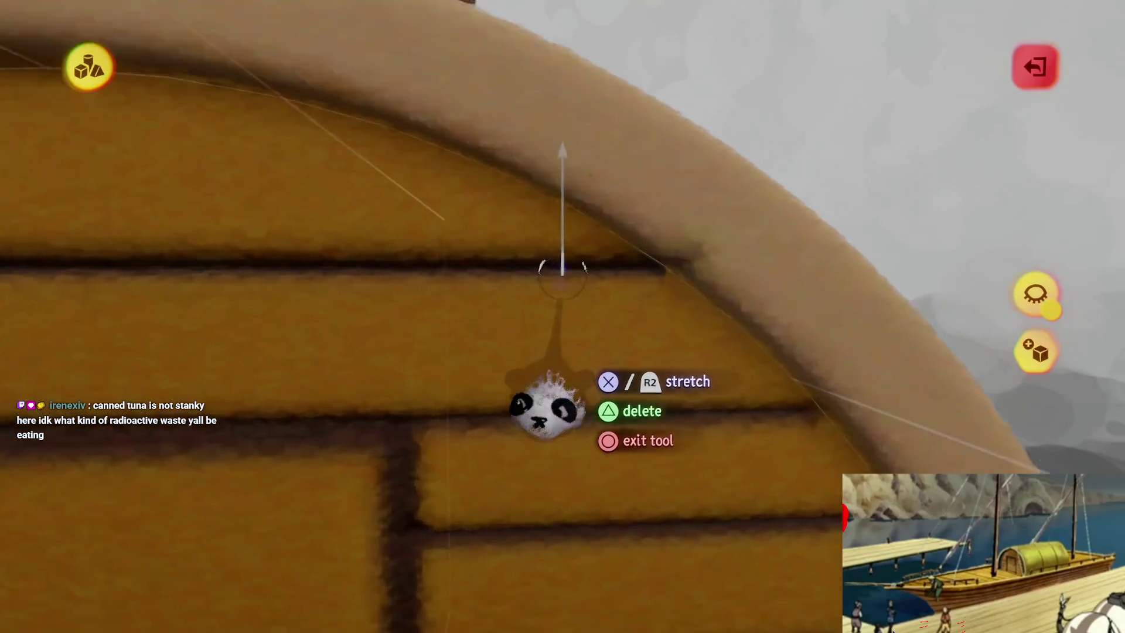
{"action": "left_click_drag", "start_coordinate": [546, 406], "coordinate": [539, 405]}
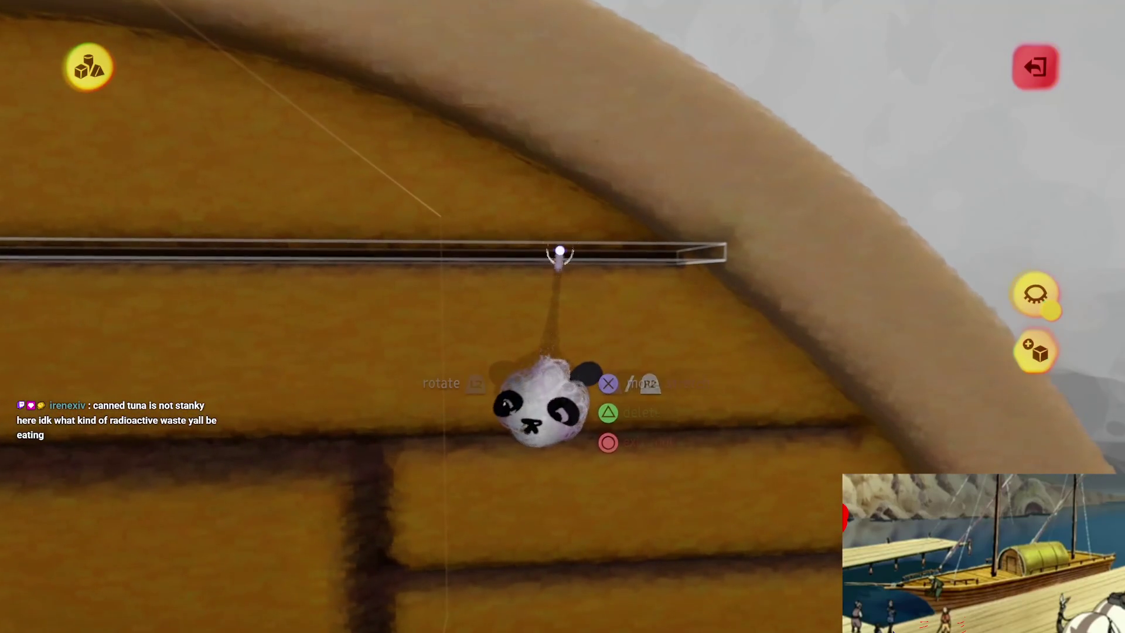
{"action": "scroll", "coordinate": [524, 410], "scroll_direction": "down", "scroll_amount": 5}
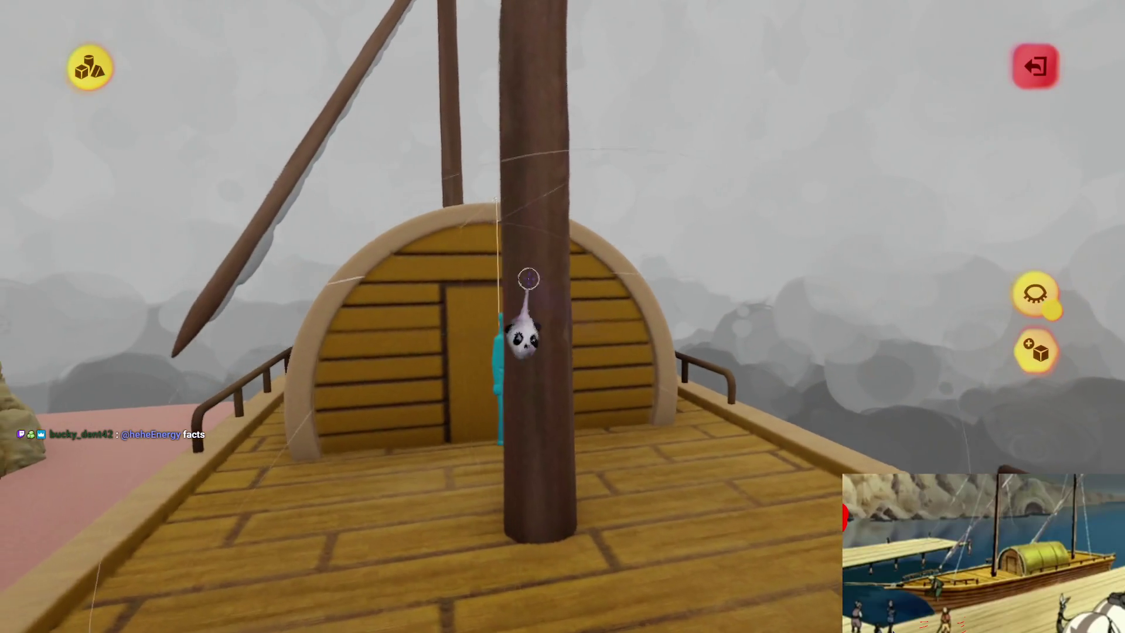
{"action": "mouse_move", "coordinate": [567, 203]}
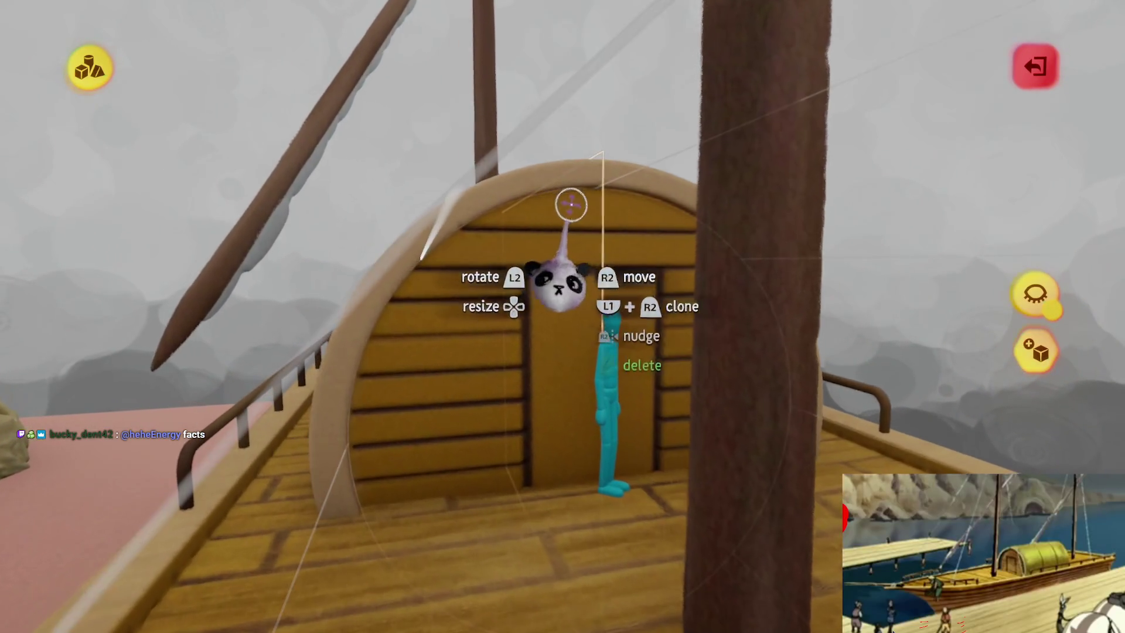
{"action": "mouse_move", "coordinate": [475, 444]}
{"action": "left_mouse_down"}
{"action": "mouse_move", "coordinate": [495, 402]}
{"action": "mouse_move", "coordinate": [557, 339]}
{"action": "mouse_move", "coordinate": [538, 369]}
{"action": "mouse_move", "coordinate": [732, 363]}
{"action": "left_mouse_up"}
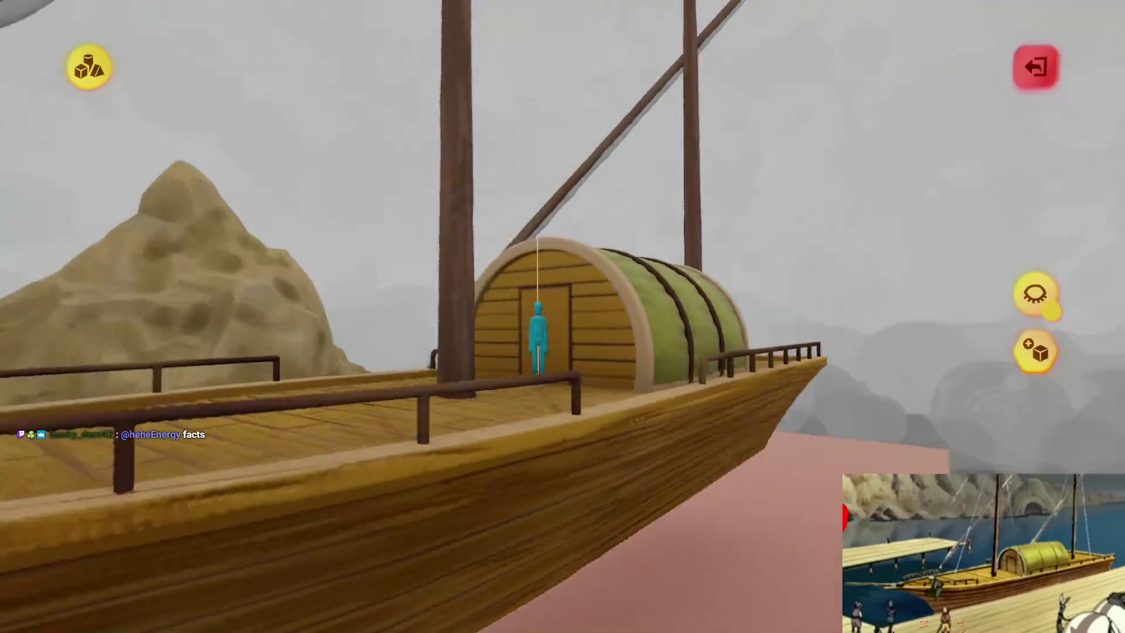
{"action": "scroll", "coordinate": [552, 342], "scroll_direction": "up", "scroll_amount": 5}
- Move a plank copy against the cabin's rear end wall, orbiting around the cabin
{"action": "mouse_move", "coordinate": [527, 382]}
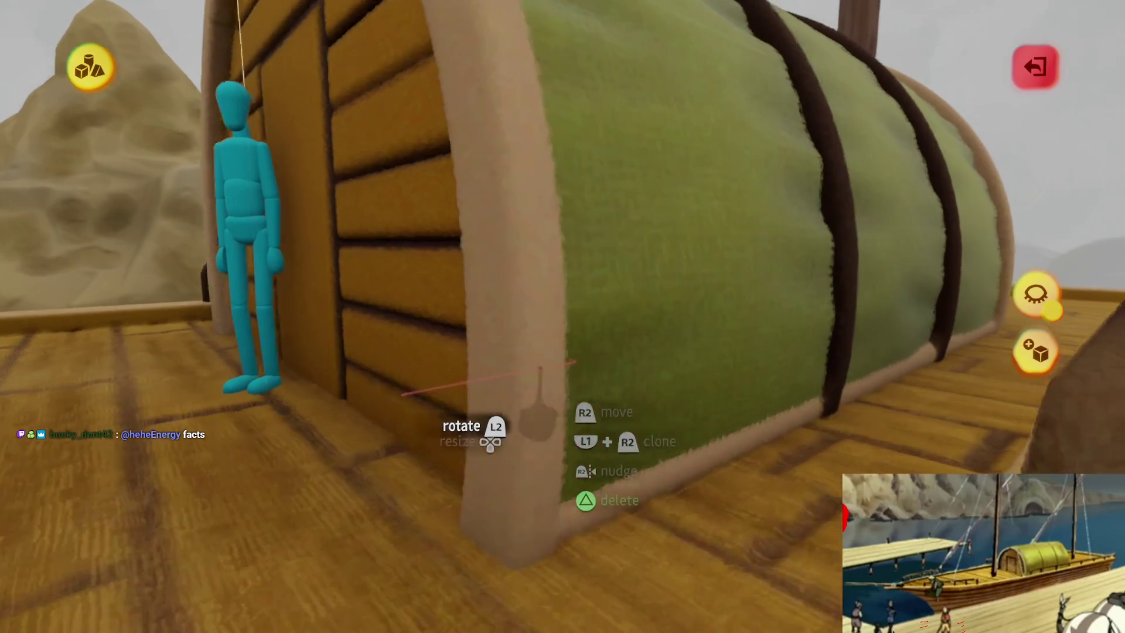
{"action": "left_click_drag", "start_coordinate": [538, 404], "coordinate": [489, 501]}
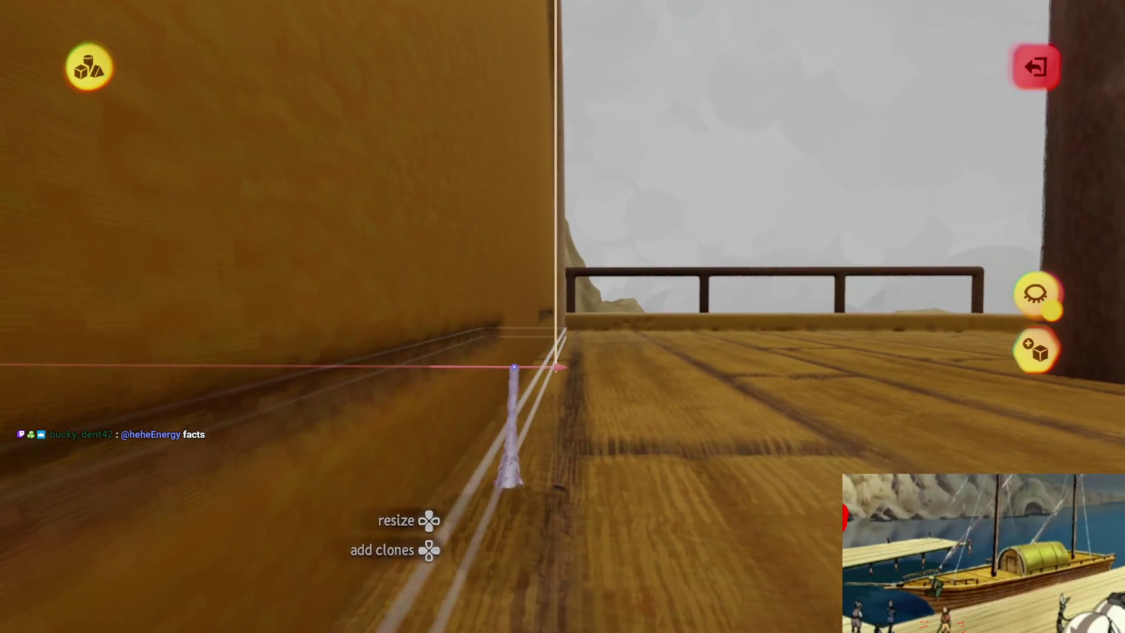
{"action": "mouse_move", "coordinate": [507, 368]}
{"action": "left_mouse_down"}
{"action": "mouse_move", "coordinate": [510, 347]}
{"action": "mouse_move", "coordinate": [527, 346]}
{"action": "mouse_move", "coordinate": [577, 287]}
{"action": "mouse_move", "coordinate": [549, 293]}
{"action": "left_mouse_up"}
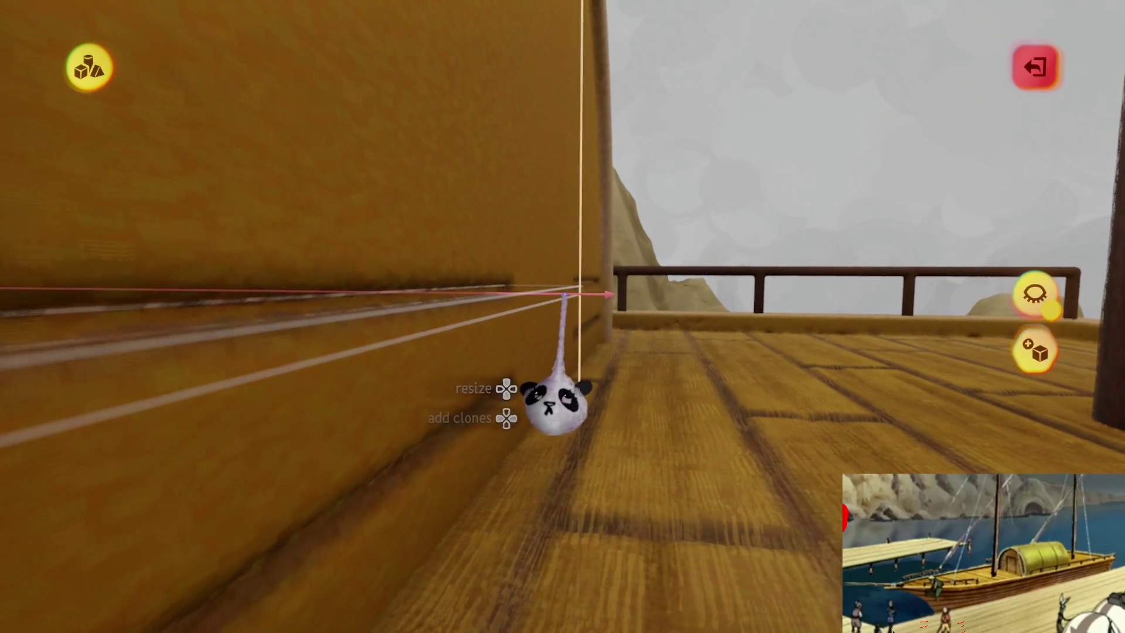
{"action": "mouse_move", "coordinate": [566, 313]}
{"action": "left_mouse_down"}
{"action": "mouse_move", "coordinate": [519, 326]}
{"action": "mouse_move", "coordinate": [502, 457]}
{"action": "mouse_move", "coordinate": [535, 346]}
{"action": "mouse_move", "coordinate": [564, 306]}
{"action": "mouse_move", "coordinate": [530, 298]}
{"action": "mouse_move", "coordinate": [547, 289]}
{"action": "mouse_move", "coordinate": [515, 291]}
{"action": "mouse_move", "coordinate": [507, 343]}
{"action": "left_mouse_up"}
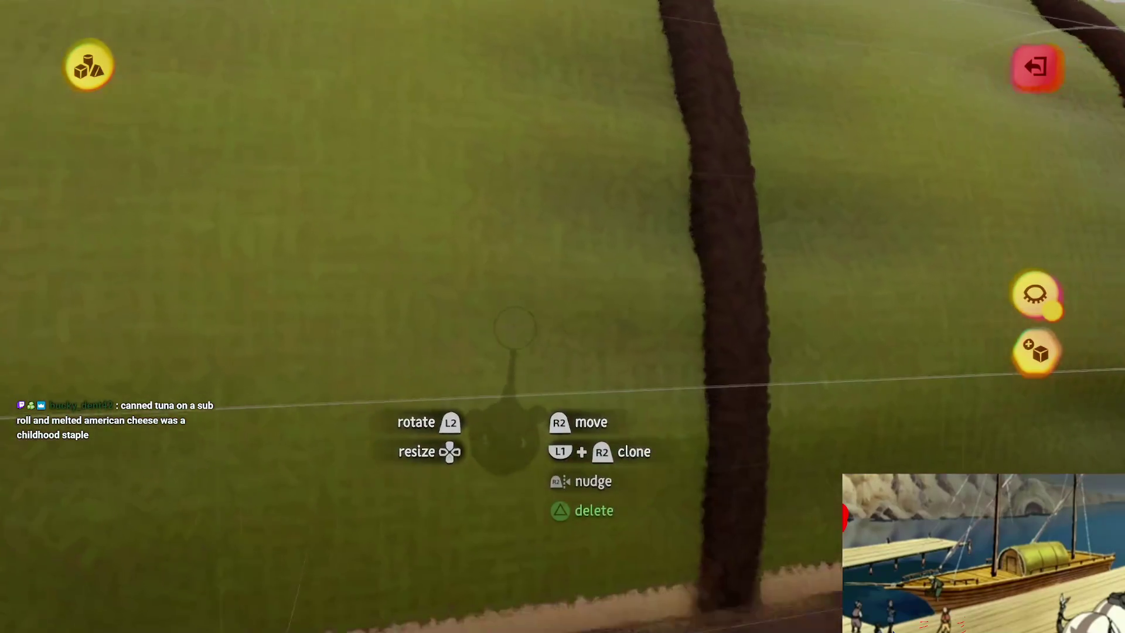
{"action": "mouse_move", "coordinate": [517, 284]}
{"action": "left_mouse_down"}
{"action": "mouse_move", "coordinate": [503, 308]}
{"action": "mouse_move", "coordinate": [533, 287]}
{"action": "mouse_move", "coordinate": [523, 287]}
{"action": "left_mouse_up"}
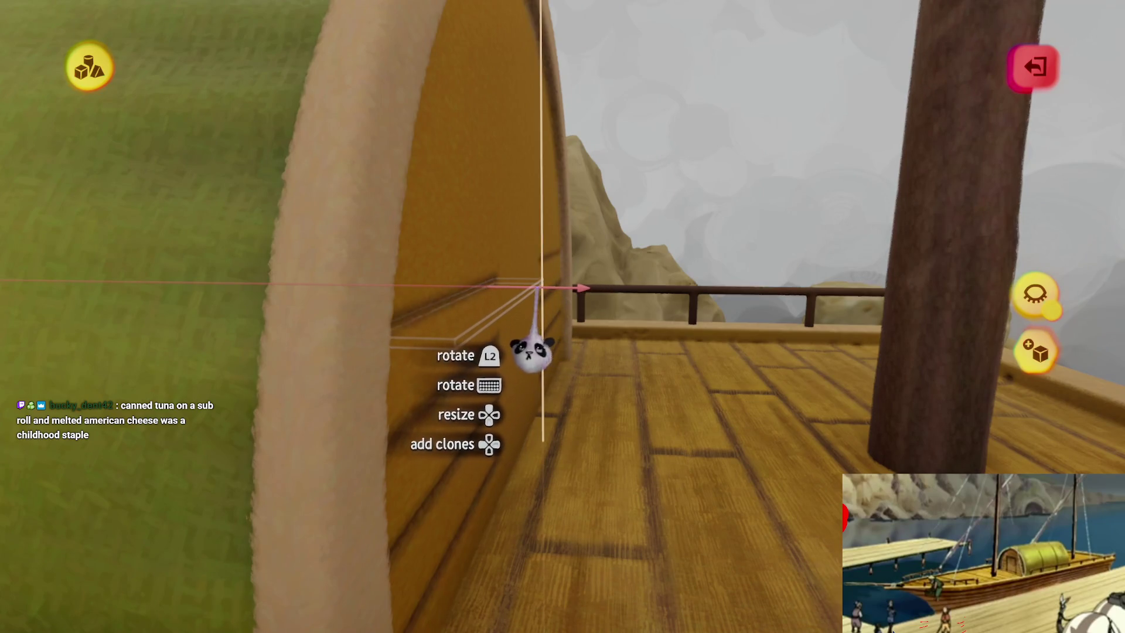
{"action": "mouse_move", "coordinate": [523, 287]}
{"action": "left_mouse_down"}
{"action": "mouse_move", "coordinate": [534, 281]}
{"action": "mouse_move", "coordinate": [532, 297]}
{"action": "left_mouse_up"}
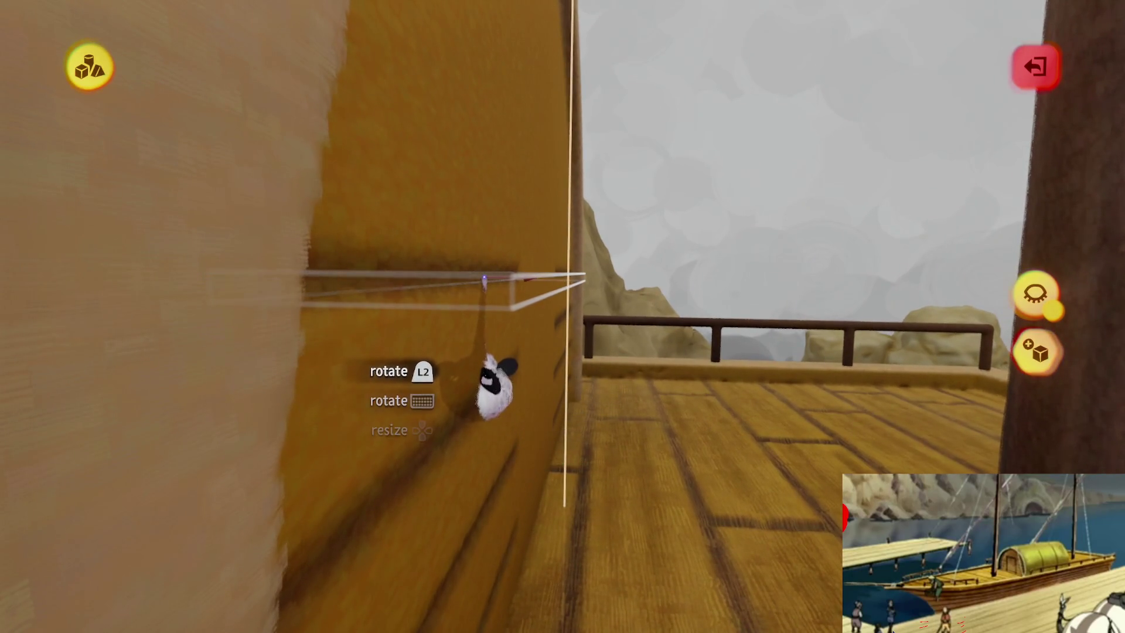
{"action": "mouse_move", "coordinate": [484, 280]}
{"action": "left_mouse_down"}
{"action": "mouse_move", "coordinate": [494, 322]}
{"action": "mouse_move", "coordinate": [515, 334]}
{"action": "mouse_move", "coordinate": [521, 318]}
{"action": "mouse_move", "coordinate": [501, 284]}
{"action": "left_mouse_up"}
{"action": "mouse_move", "coordinate": [498, 339]}
{"action": "left_mouse_down"}
{"action": "mouse_move", "coordinate": [485, 322]}
{"action": "mouse_move", "coordinate": [498, 334]}
{"action": "mouse_move", "coordinate": [477, 334]}
{"action": "mouse_move", "coordinate": [476, 372]}
{"action": "mouse_move", "coordinate": [464, 377]}
{"action": "mouse_move", "coordinate": [464, 306]}
{"action": "mouse_move", "coordinate": [497, 167]}
{"action": "mouse_move", "coordinate": [527, 459]}
{"action": "mouse_move", "coordinate": [577, 381]}
{"action": "mouse_move", "coordinate": [587, 301]}
{"action": "mouse_move", "coordinate": [544, 367]}
{"action": "mouse_move", "coordinate": [572, 302]}
{"action": "mouse_move", "coordinate": [538, 315]}
{"action": "left_mouse_up"}
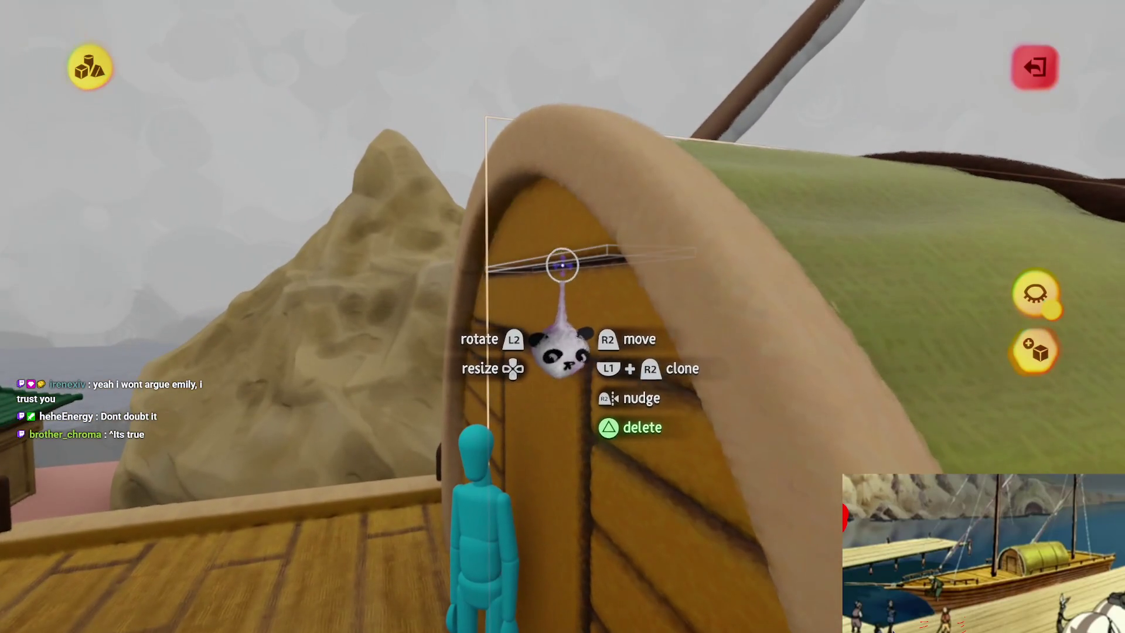
- Clone a plank groove and stretch it horizontally across the cabin's arched front wall
{"action": "mouse_move", "coordinate": [562, 258]}
{"action": "left_mouse_down"}
{"action": "mouse_move", "coordinate": [574, 320]}
{"action": "mouse_move", "coordinate": [586, 301]}
{"action": "mouse_move", "coordinate": [548, 320]}
{"action": "mouse_move", "coordinate": [545, 335]}
{"action": "mouse_move", "coordinate": [568, 331]}
{"action": "mouse_move", "coordinate": [552, 389]}
{"action": "mouse_move", "coordinate": [541, 358]}
{"action": "mouse_move", "coordinate": [547, 377]}
{"action": "left_mouse_up"}
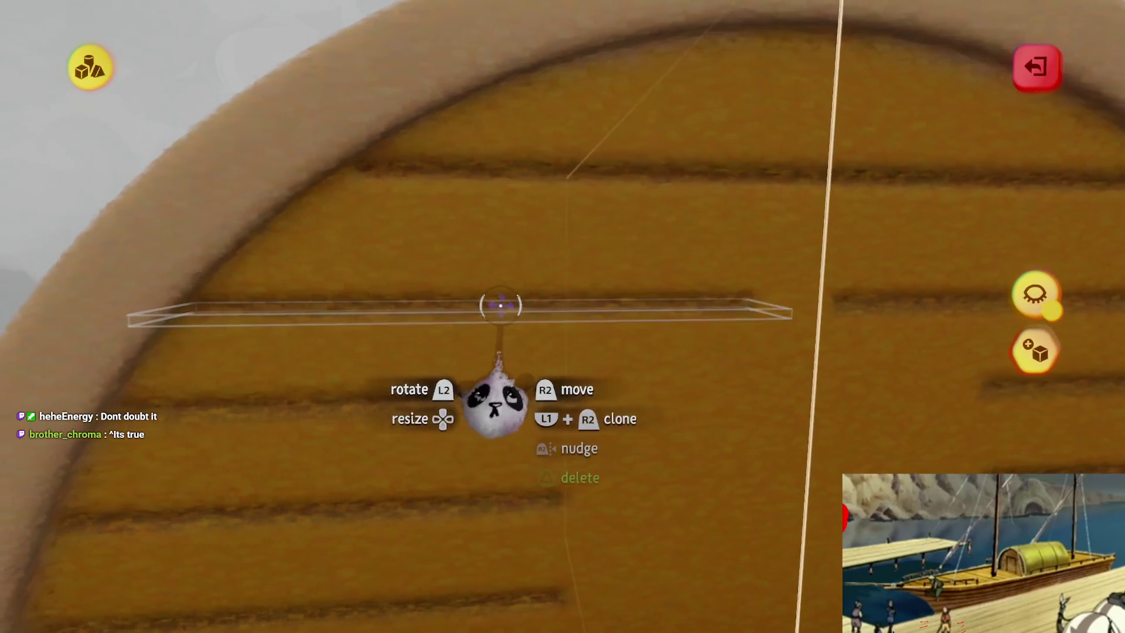
{"action": "mouse_move", "coordinate": [494, 402]}
{"action": "left_mouse_down"}
{"action": "mouse_move", "coordinate": [530, 401]}
{"action": "mouse_move", "coordinate": [469, 427]}
{"action": "mouse_move", "coordinate": [467, 447]}
{"action": "left_mouse_up"}
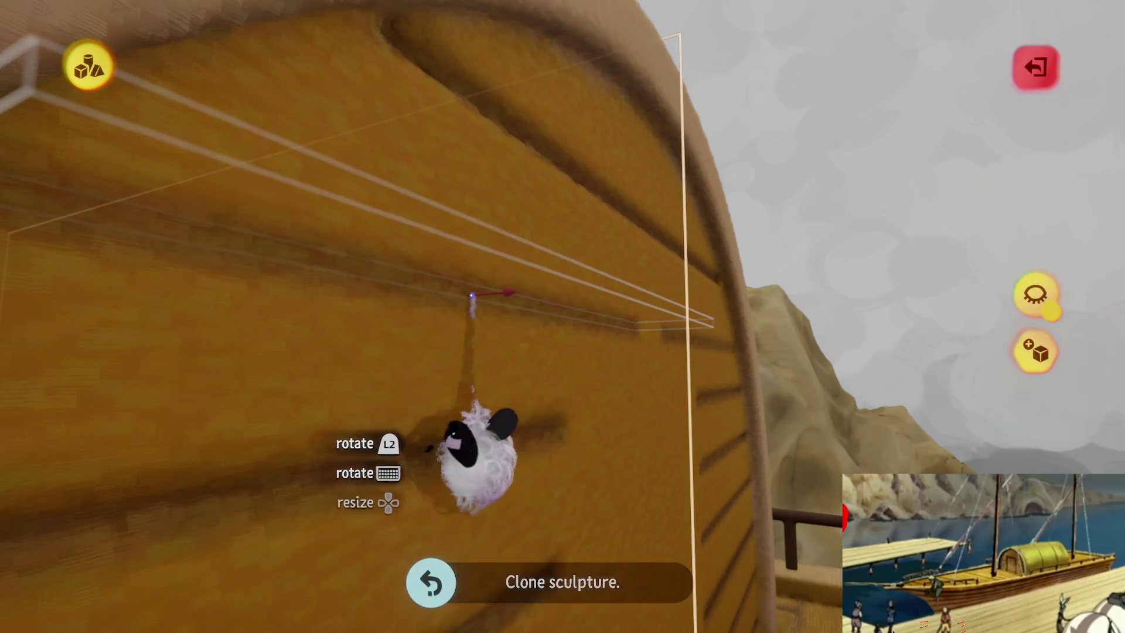
{"action": "left_click_drag", "start_coordinate": [475, 297], "coordinate": [479, 286]}
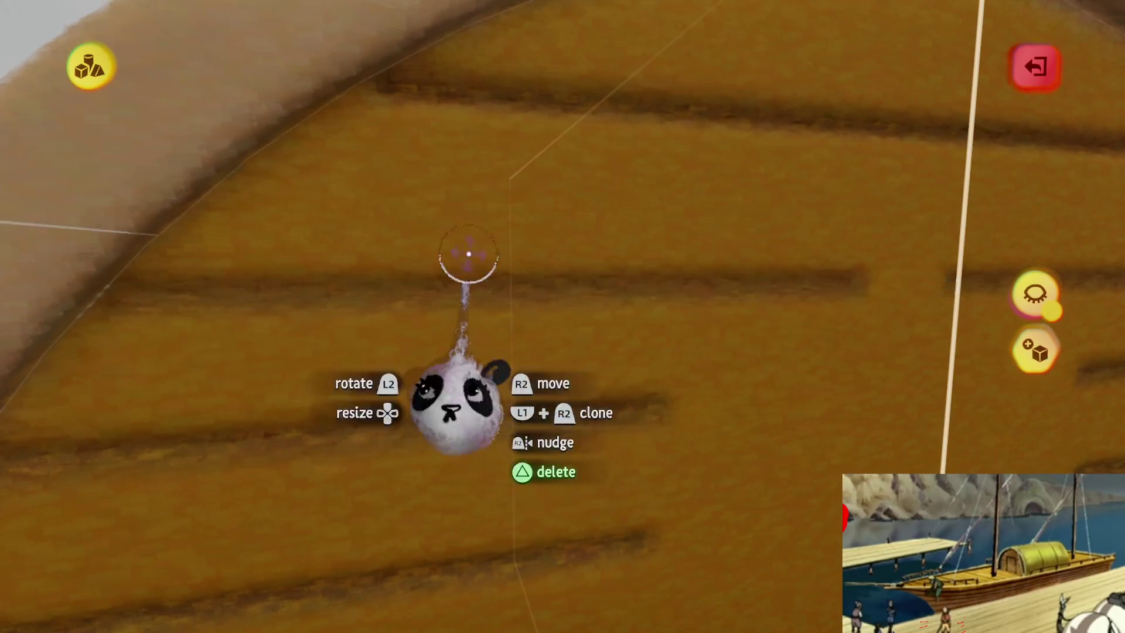
{"action": "key", "text": "s"}
{"action": "left_click", "coordinate": [420, 123]}
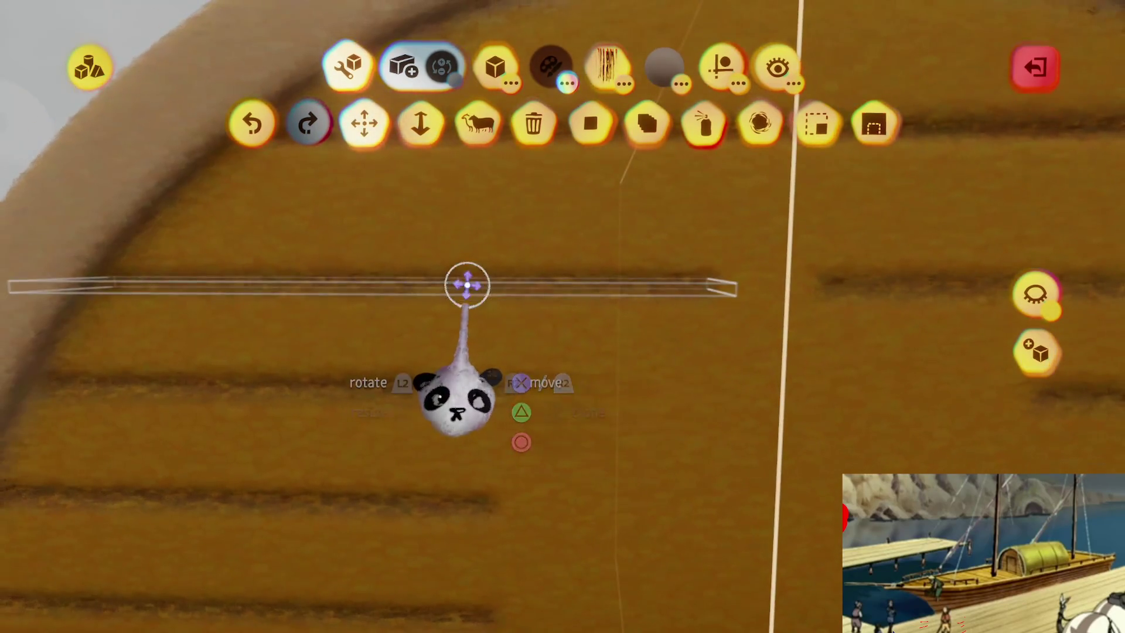
{"action": "mouse_move", "coordinate": [467, 283]}
{"action": "left_mouse_down"}
{"action": "mouse_move", "coordinate": [537, 285]}
{"action": "mouse_move", "coordinate": [510, 293]}
{"action": "mouse_move", "coordinate": [492, 246]}
{"action": "mouse_move", "coordinate": [520, 246]}
{"action": "mouse_move", "coordinate": [525, 261]}
{"action": "mouse_move", "coordinate": [511, 239]}
{"action": "mouse_move", "coordinate": [527, 243]}
{"action": "mouse_move", "coordinate": [516, 258]}
{"action": "mouse_move", "coordinate": [532, 243]}
{"action": "mouse_move", "coordinate": [522, 258]}
{"action": "left_mouse_up"}
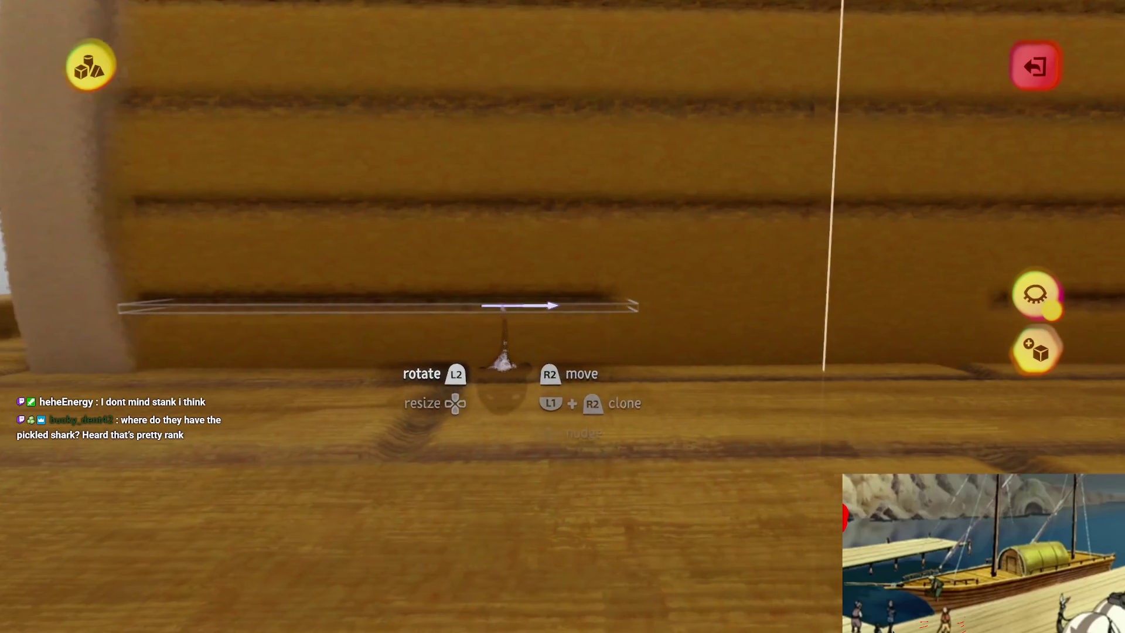
{"action": "left_click_drag", "start_coordinate": [507, 360], "coordinate": [516, 253]}
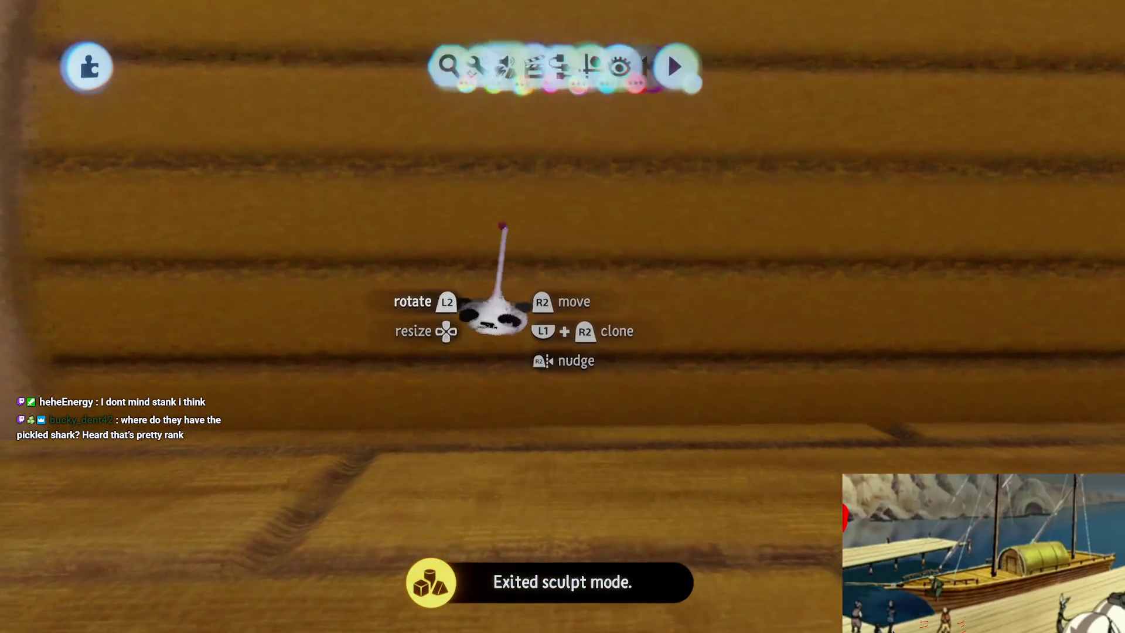
- Move the wall piece along the cabin wall toward the deck and stretch it at the front edge
{"action": "key", "text": "ctrl+z"}
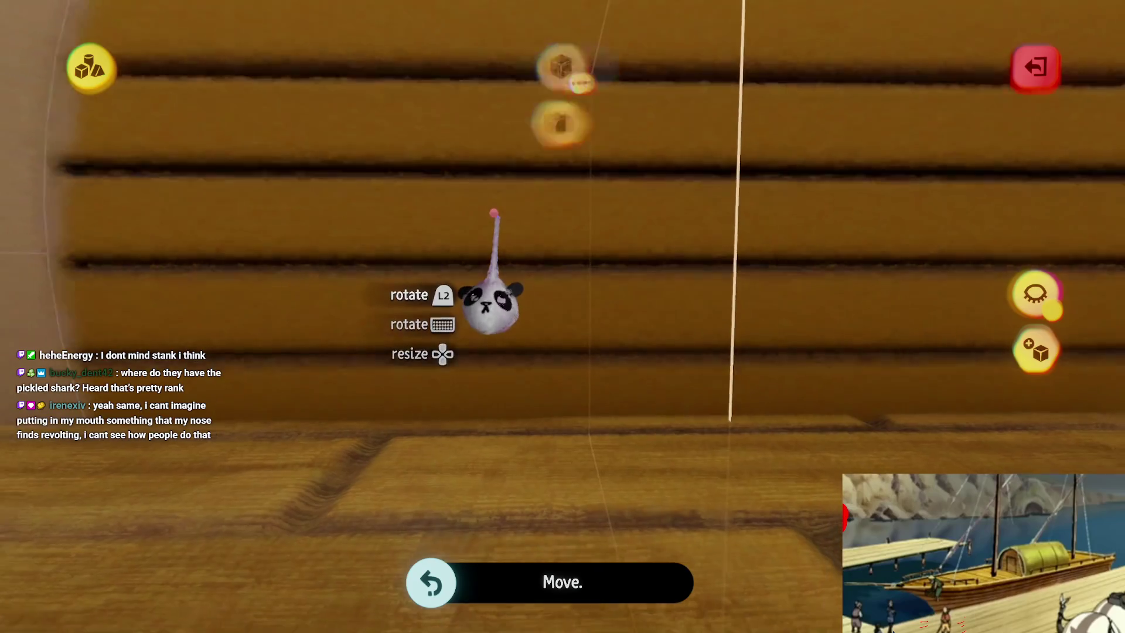
{"action": "mouse_move", "coordinate": [489, 304]}
{"action": "left_mouse_down"}
{"action": "mouse_move", "coordinate": [495, 331]}
{"action": "mouse_move", "coordinate": [448, 205]}
{"action": "left_mouse_up"}
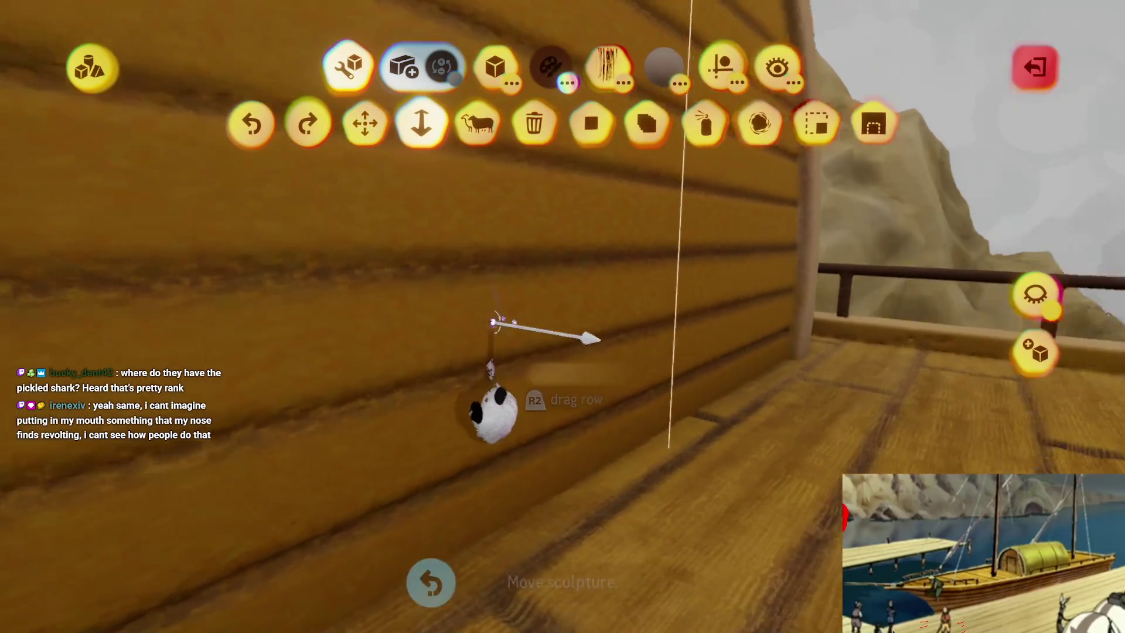
{"action": "mouse_move", "coordinate": [485, 402]}
{"action": "left_mouse_down"}
{"action": "mouse_move", "coordinate": [492, 394]}
{"action": "mouse_move", "coordinate": [477, 389]}
{"action": "mouse_move", "coordinate": [539, 159]}
{"action": "left_mouse_up"}
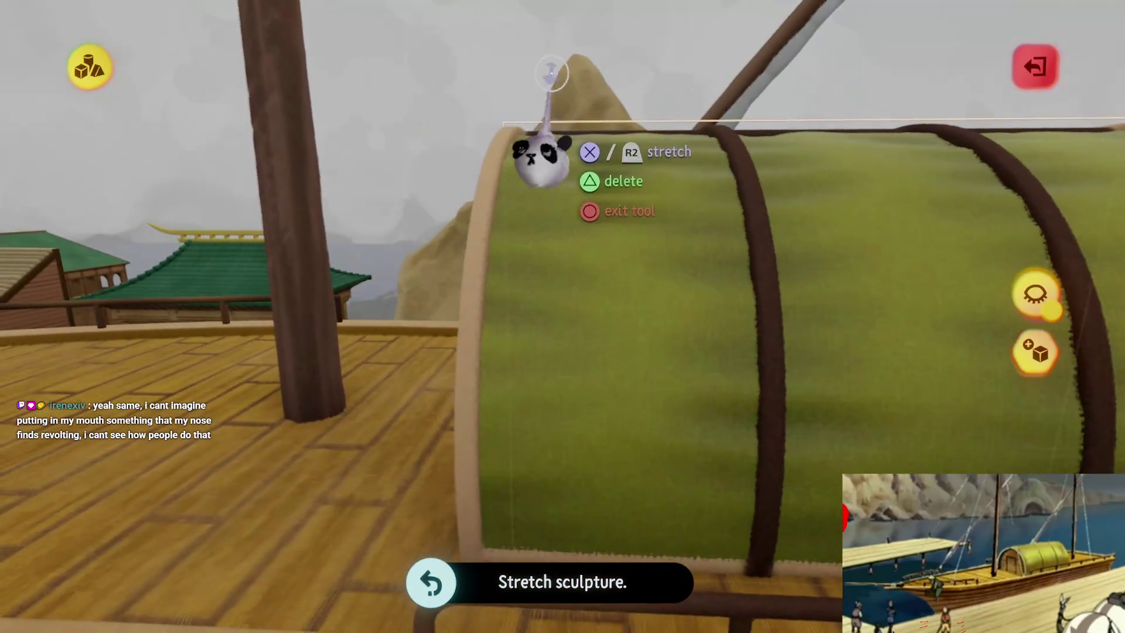
{"action": "mouse_move", "coordinate": [558, 316]}
{"action": "left_mouse_down"}
{"action": "mouse_move", "coordinate": [505, 432]}
{"action": "mouse_move", "coordinate": [510, 409]}
{"action": "mouse_move", "coordinate": [519, 422]}
{"action": "mouse_move", "coordinate": [562, 170]}
{"action": "mouse_move", "coordinate": [539, 376]}
{"action": "mouse_move", "coordinate": [552, 346]}
{"action": "mouse_move", "coordinate": [528, 375]}
{"action": "mouse_move", "coordinate": [580, 351]}
{"action": "mouse_move", "coordinate": [562, 328]}
{"action": "mouse_move", "coordinate": [551, 354]}
{"action": "left_mouse_up"}
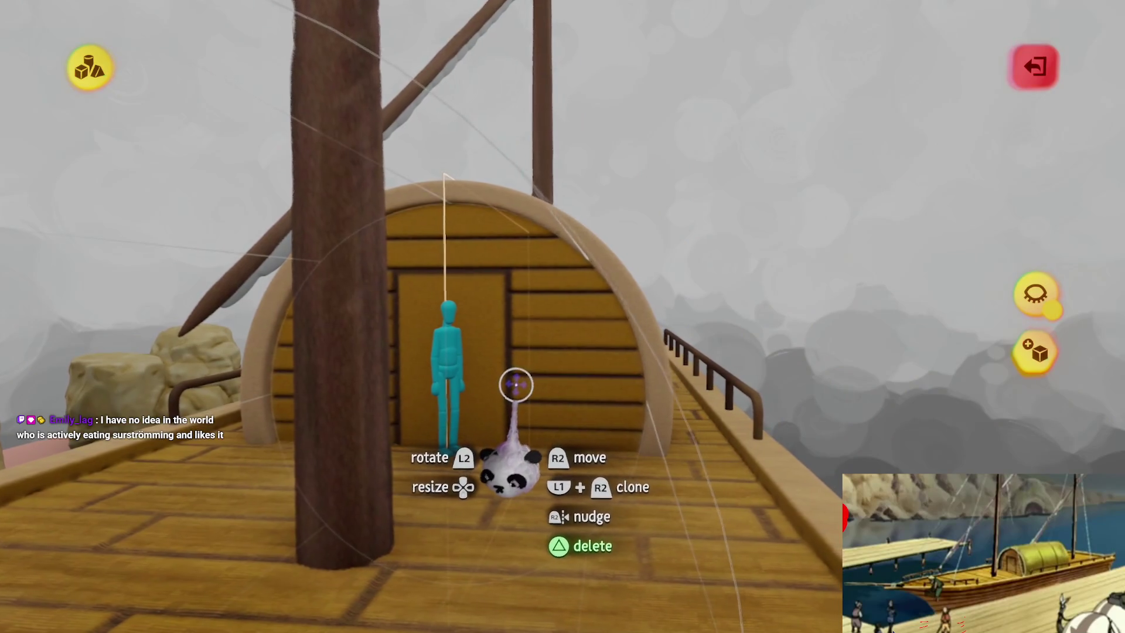
- Drag the wall pieces further into place around the door, then exit sculpt mode
{"action": "mouse_move", "coordinate": [511, 389]}
{"action": "left_mouse_down"}
{"action": "mouse_move", "coordinate": [711, 253]}
{"action": "mouse_move", "coordinate": [644, 252]}
{"action": "left_mouse_up"}
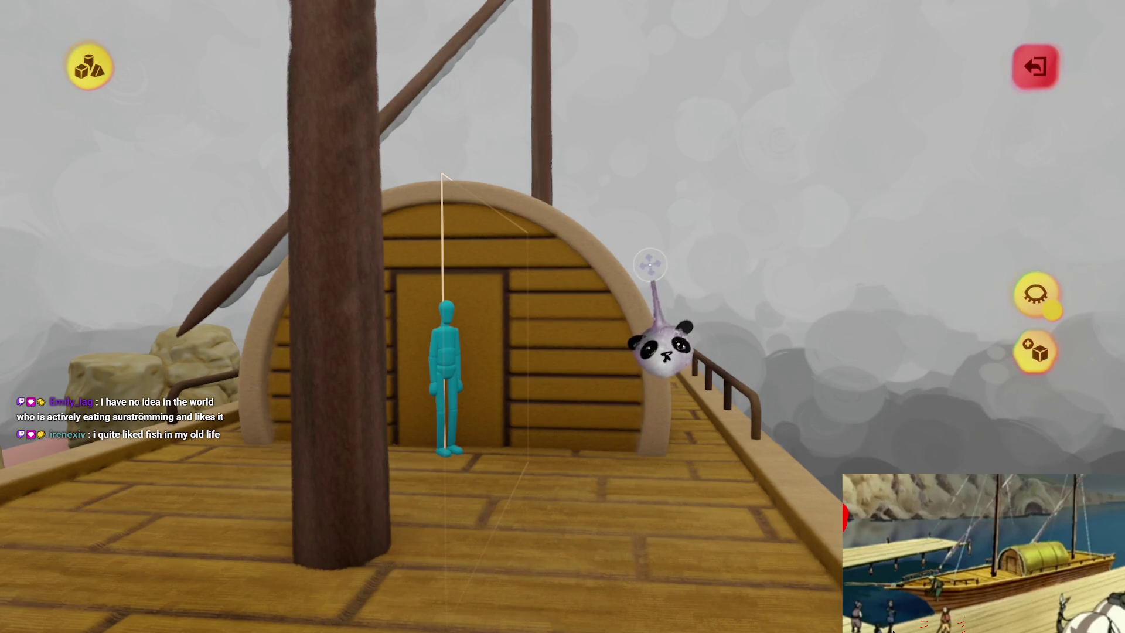
{"action": "mouse_move", "coordinate": [555, 287]}
{"action": "left_mouse_down"}
{"action": "mouse_move", "coordinate": [351, 396]}
{"action": "mouse_move", "coordinate": [5, 192]}
{"action": "left_mouse_up"}
{"action": "mouse_move", "coordinate": [704, 398]}
{"action": "left_mouse_down"}
{"action": "mouse_move", "coordinate": [786, 295]}
{"action": "mouse_move", "coordinate": [802, 308]}
{"action": "left_mouse_up"}
{"action": "left_click_drag", "start_coordinate": [849, 352], "coordinate": [1072, 384]}
{"action": "mouse_move", "coordinate": [1069, 308]}
{"action": "left_mouse_down"}
{"action": "mouse_move", "coordinate": [565, 314]}
{"action": "mouse_move", "coordinate": [552, 397]}
{"action": "mouse_move", "coordinate": [429, 334]}
{"action": "mouse_move", "coordinate": [595, 344]}
{"action": "left_mouse_up"}
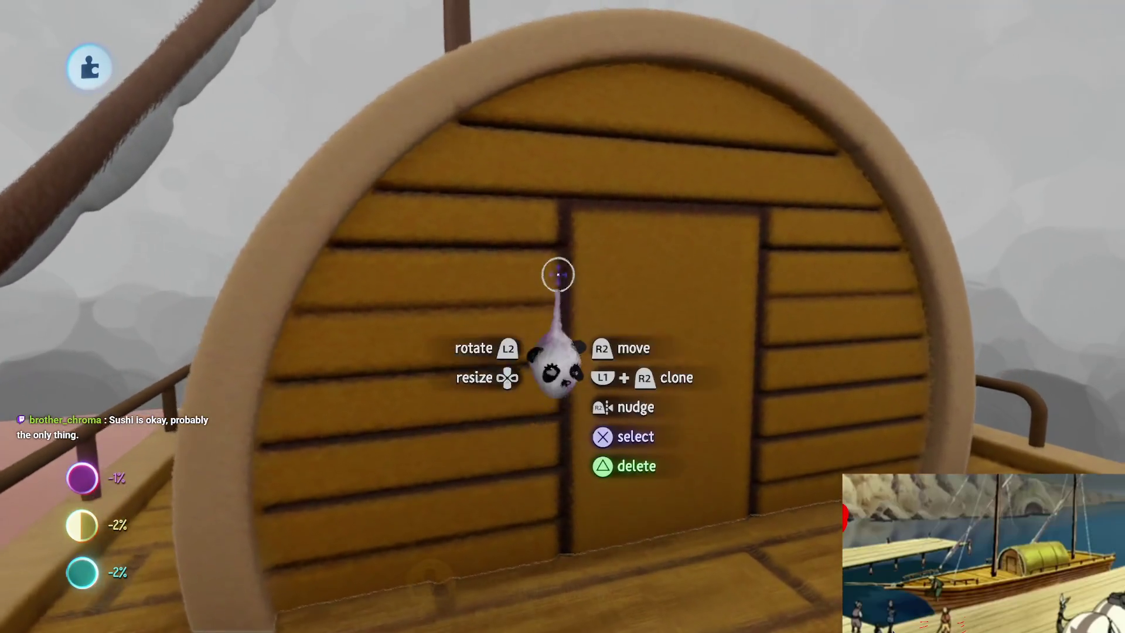
- Pick an ellipsoid stamp, mirror it across the door, and flatten it in the shape editor
{"action": "key", "text": "s"}
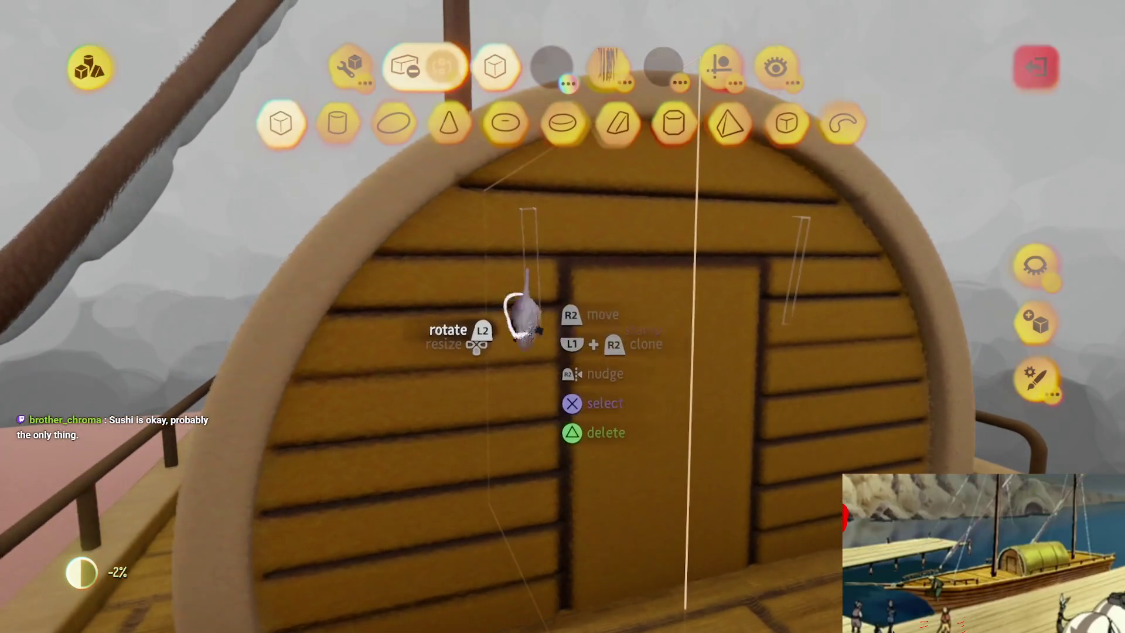
{"action": "left_click", "coordinate": [441, 176]}
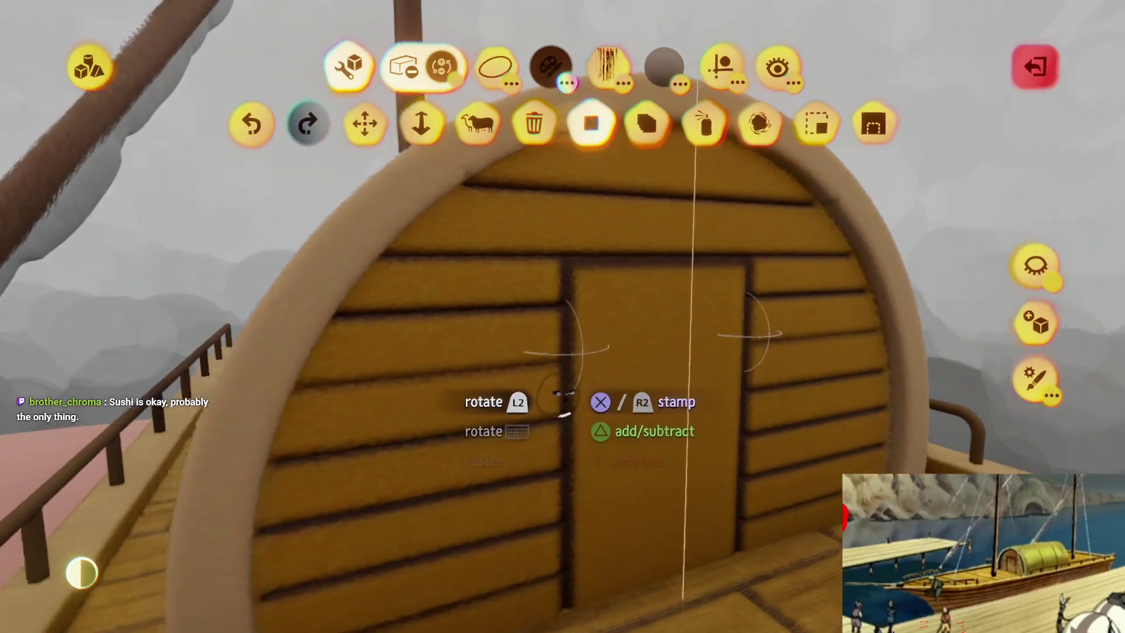
{"action": "key", "text": "Escape"}
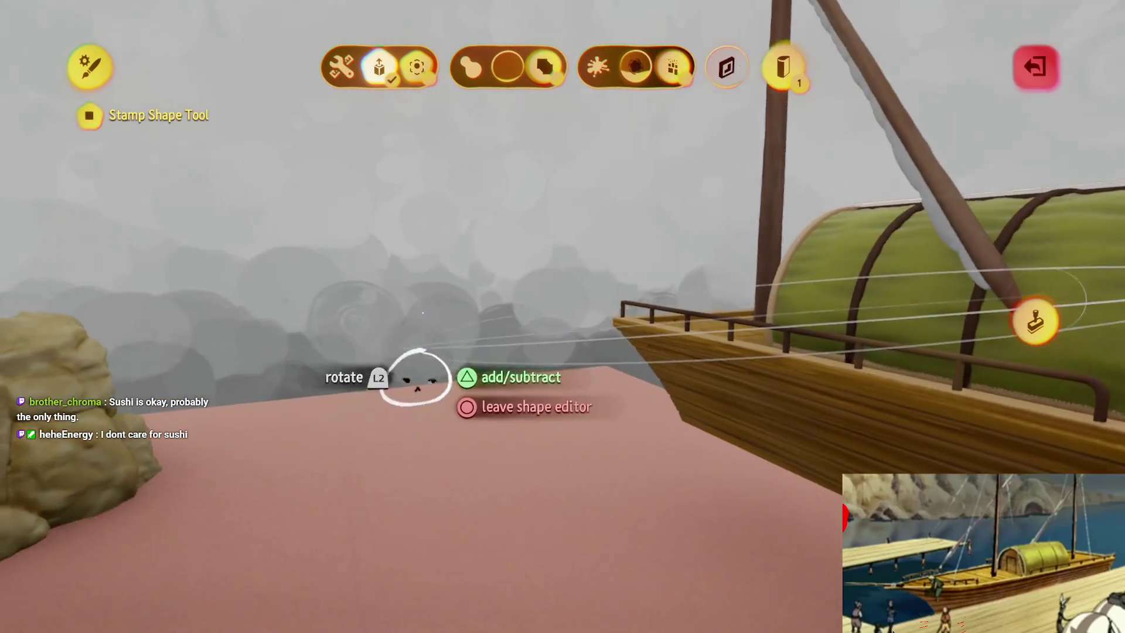
{"action": "key", "text": "Escape"}
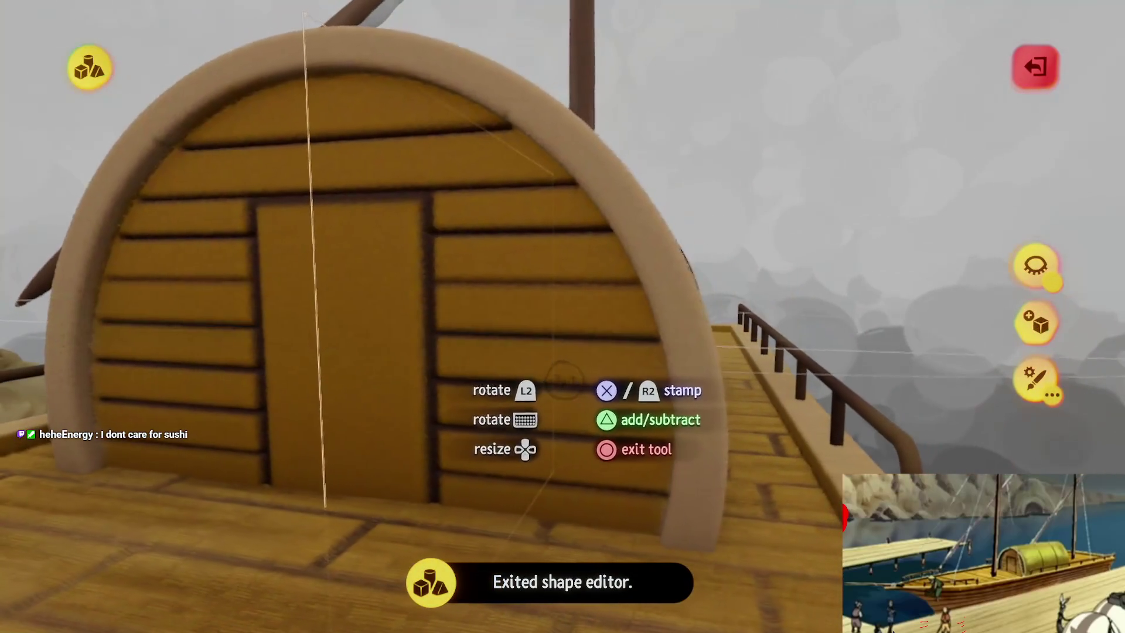
{"action": "left_click", "coordinate": [536, 328]}
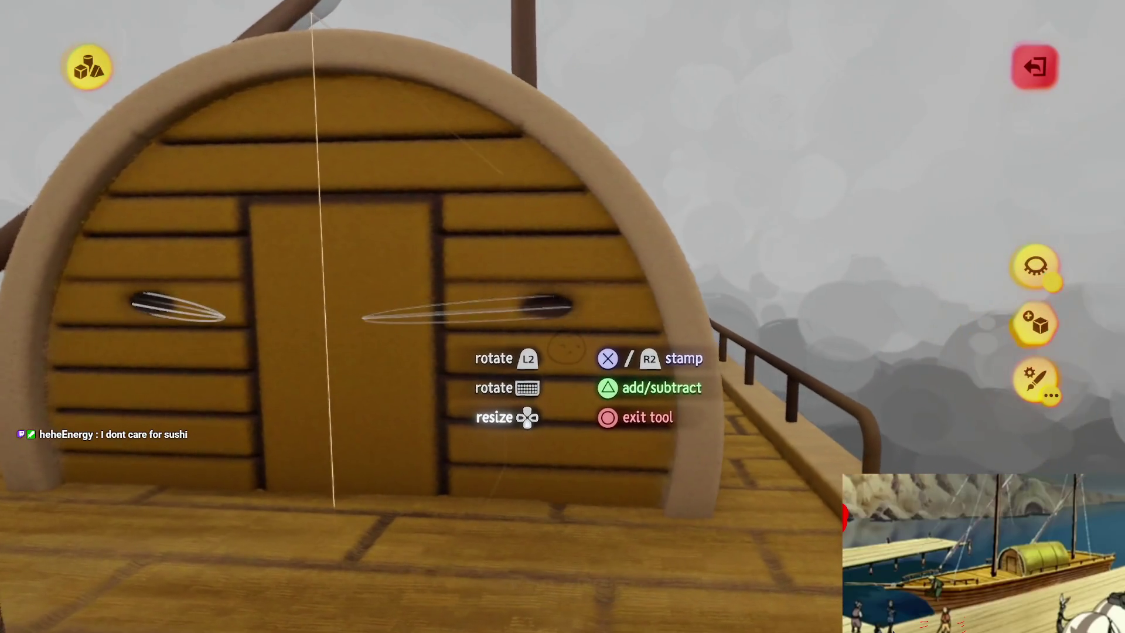
{"action": "key", "text": "e"}
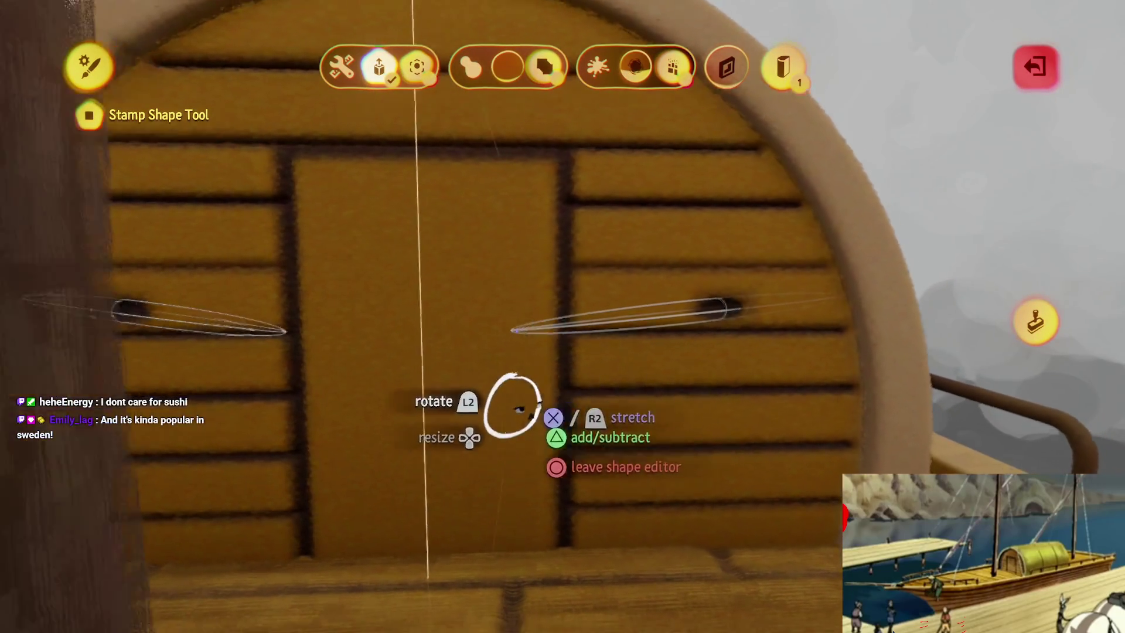
{"action": "mouse_move", "coordinate": [502, 402]}
{"action": "left_mouse_down"}
{"action": "mouse_move", "coordinate": [226, 455]}
{"action": "mouse_move", "coordinate": [567, 438]}
{"action": "mouse_move", "coordinate": [75, 477]}
{"action": "mouse_move", "coordinate": [534, 477]}
{"action": "mouse_move", "coordinate": [452, 371]}
{"action": "mouse_move", "coordinate": [547, 397]}
{"action": "mouse_move", "coordinate": [546, 427]}
{"action": "left_mouse_up"}
{"action": "key", "text": "Escape"}
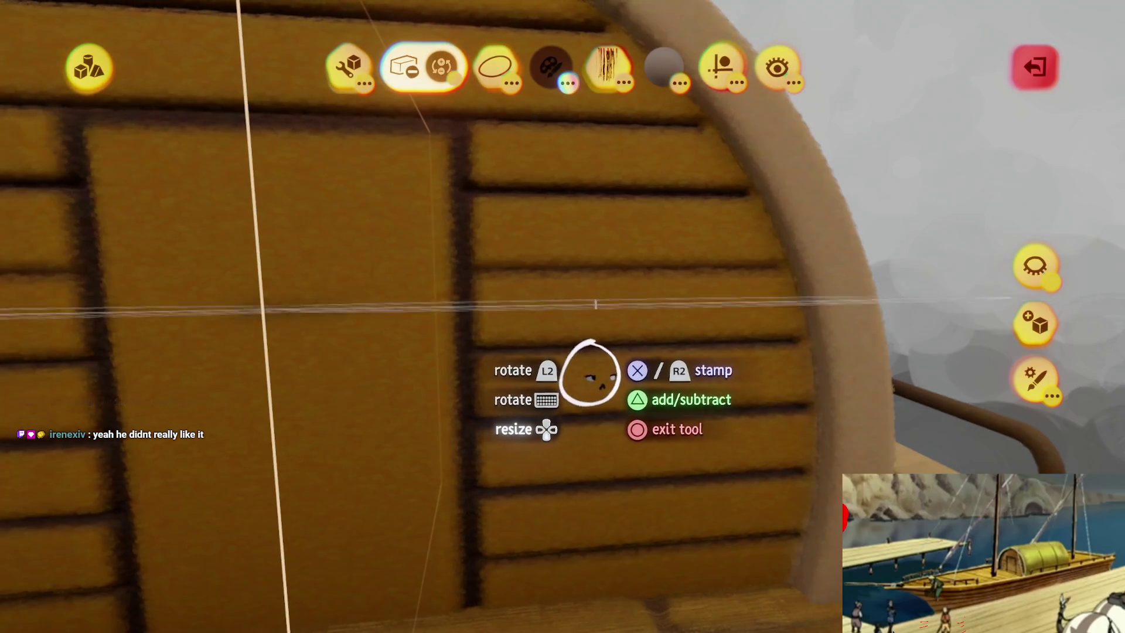
- Adjust Surface Snap and stamp the flattened ellipsoid into the cabin's front planks
{"action": "left_click", "coordinate": [720, 76]}
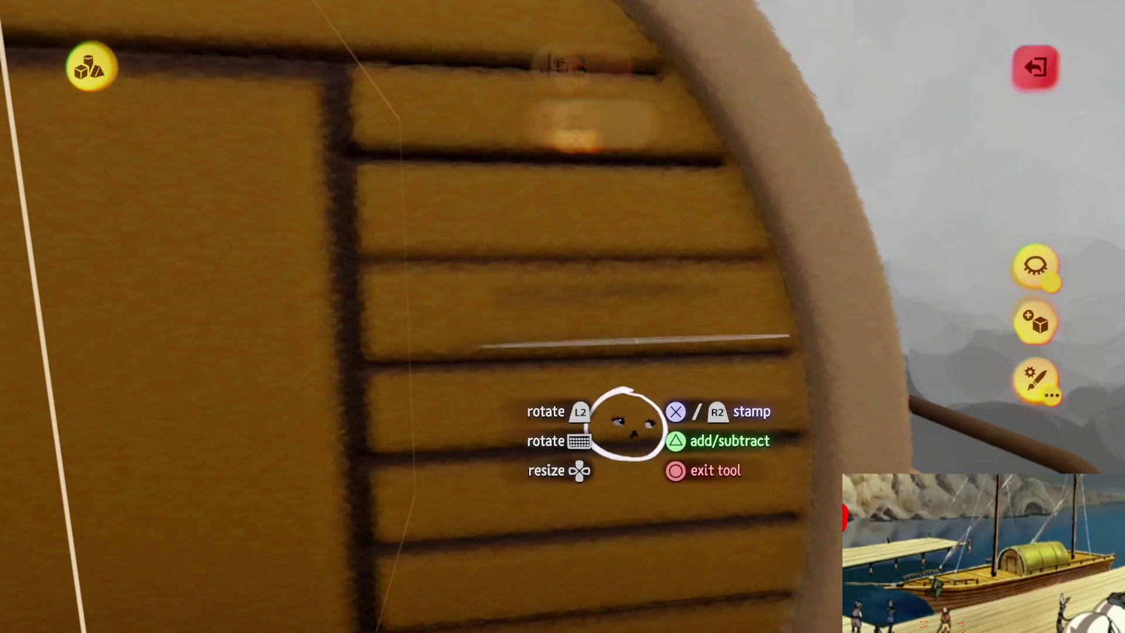
{"action": "left_click", "coordinate": [627, 423]}
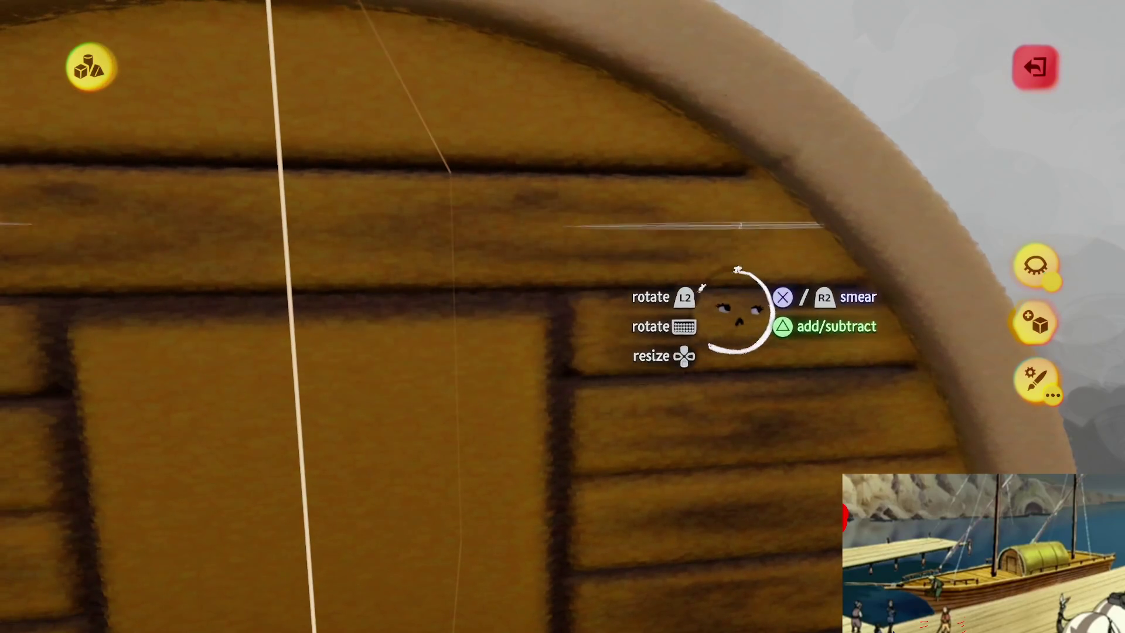
- Smear the cabin front in a brown shade for streaky wood grain, then leave sculpt mode
{"action": "left_click", "coordinate": [661, 258]}
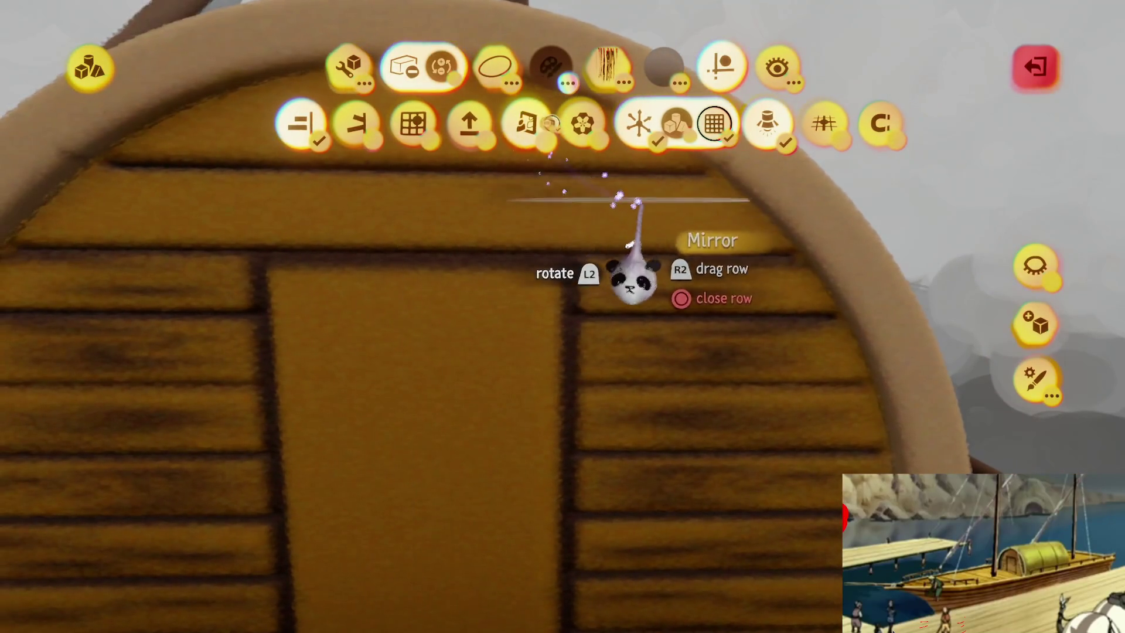
{"action": "key", "text": "Escape"}
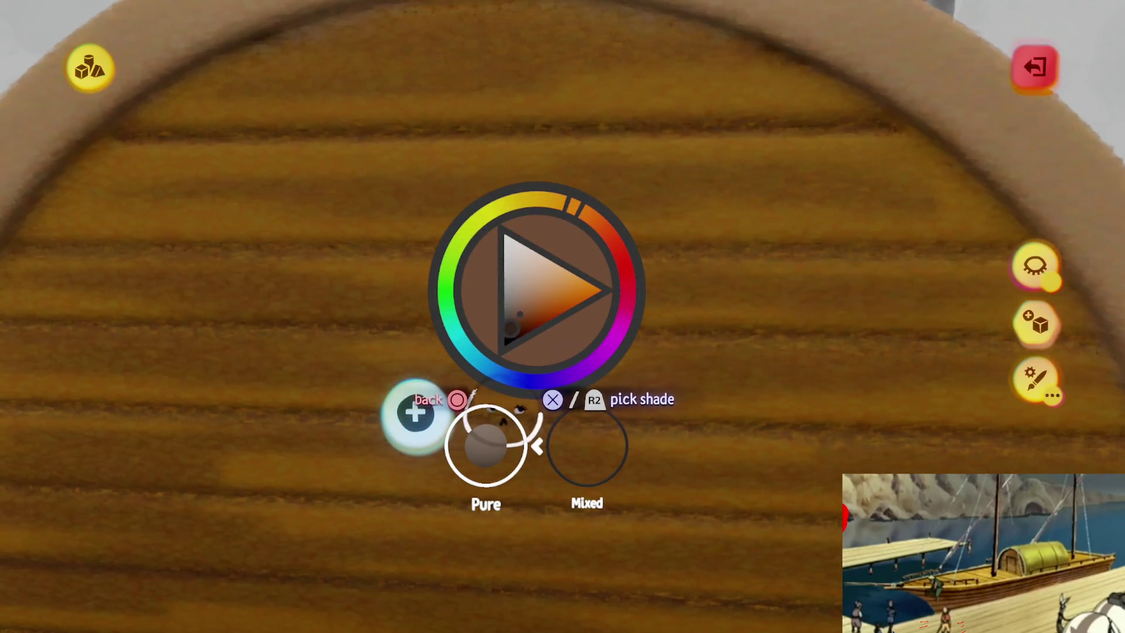
{"action": "key", "text": "Escape"}
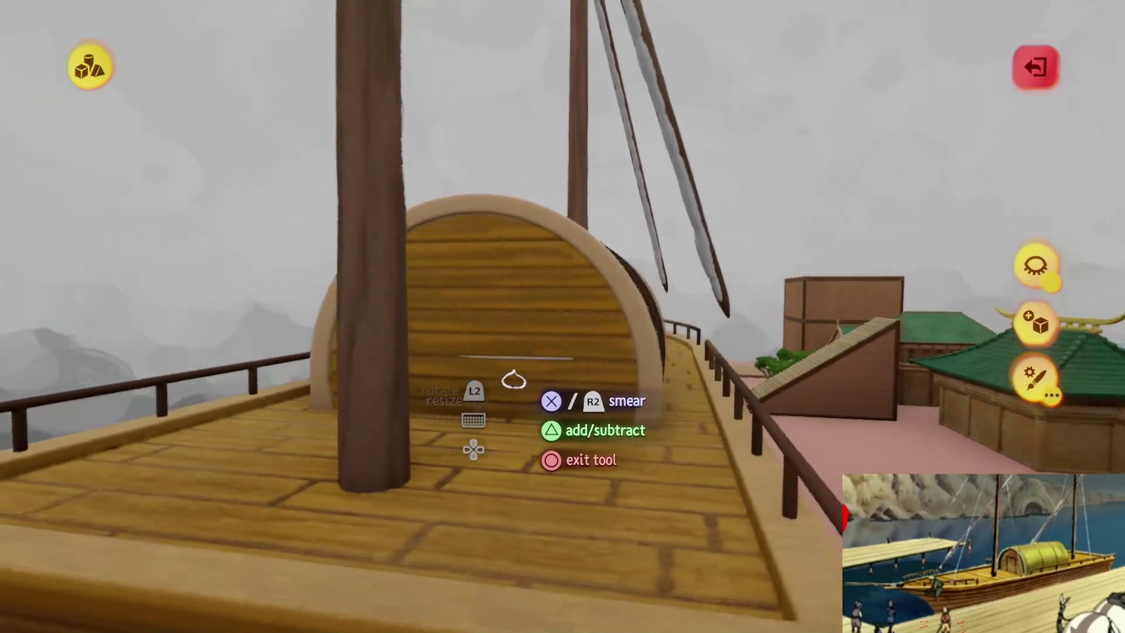
{"action": "key", "text": "Escape"}
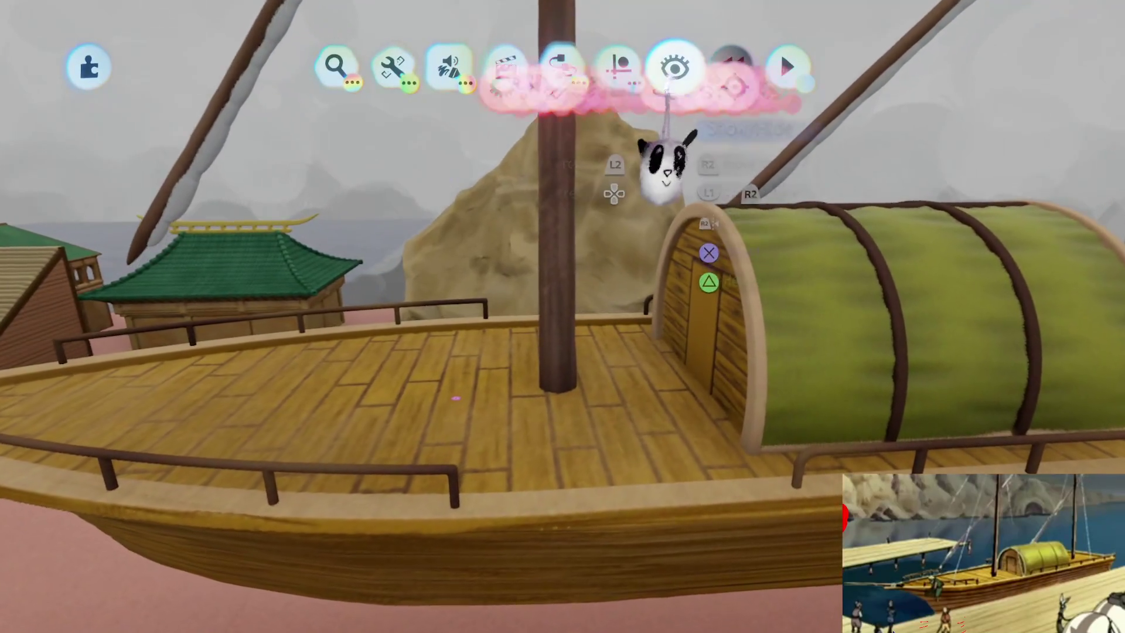
- Toggle the Wires display and smear vertical brown grain streaks down the cabin door
{"action": "left_click", "coordinate": [675, 67]}
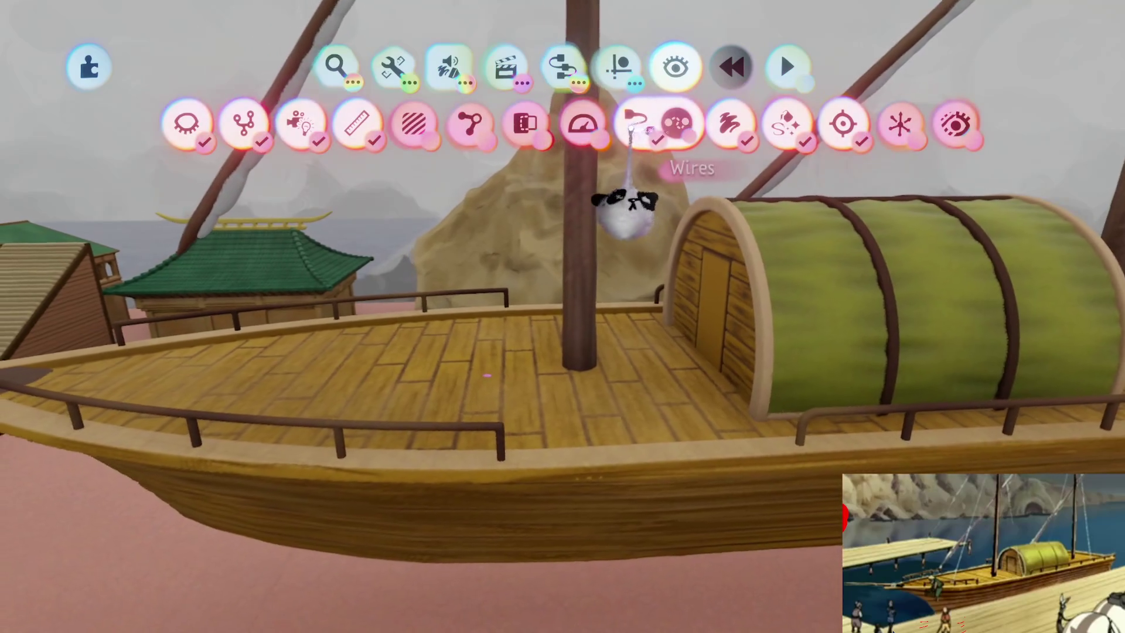
{"action": "left_click", "coordinate": [579, 123]}
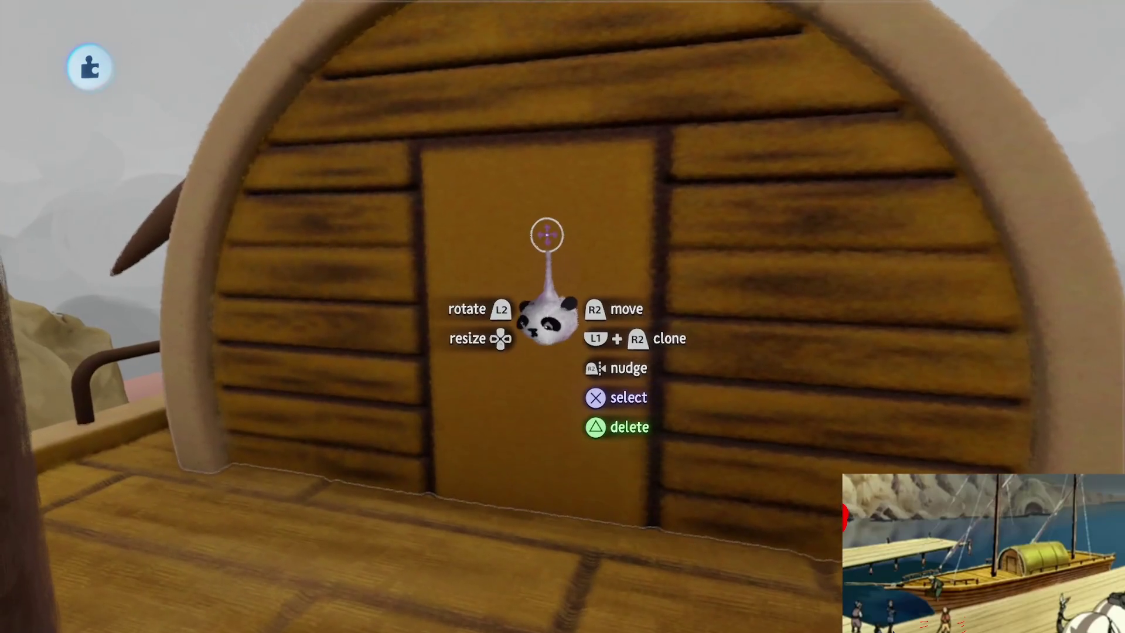
{"action": "left_click", "coordinate": [550, 317]}
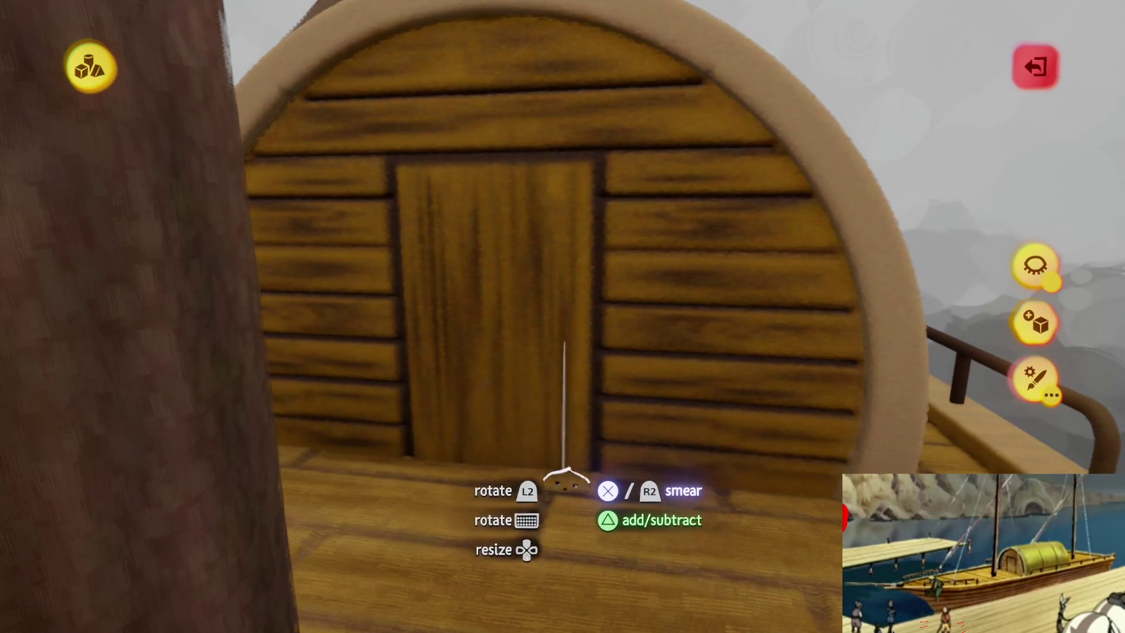
- Set Grid Snap to 1/4 and stamp a small round knob near the door's right edge
{"action": "key", "text": "Escape"}
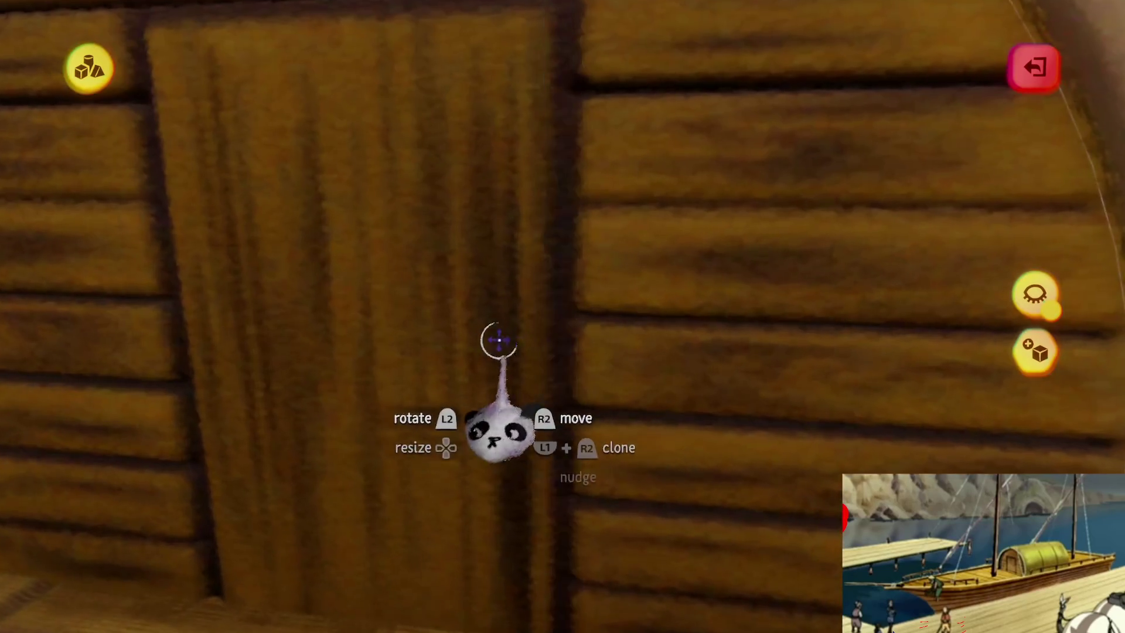
{"action": "left_click", "coordinate": [502, 437]}
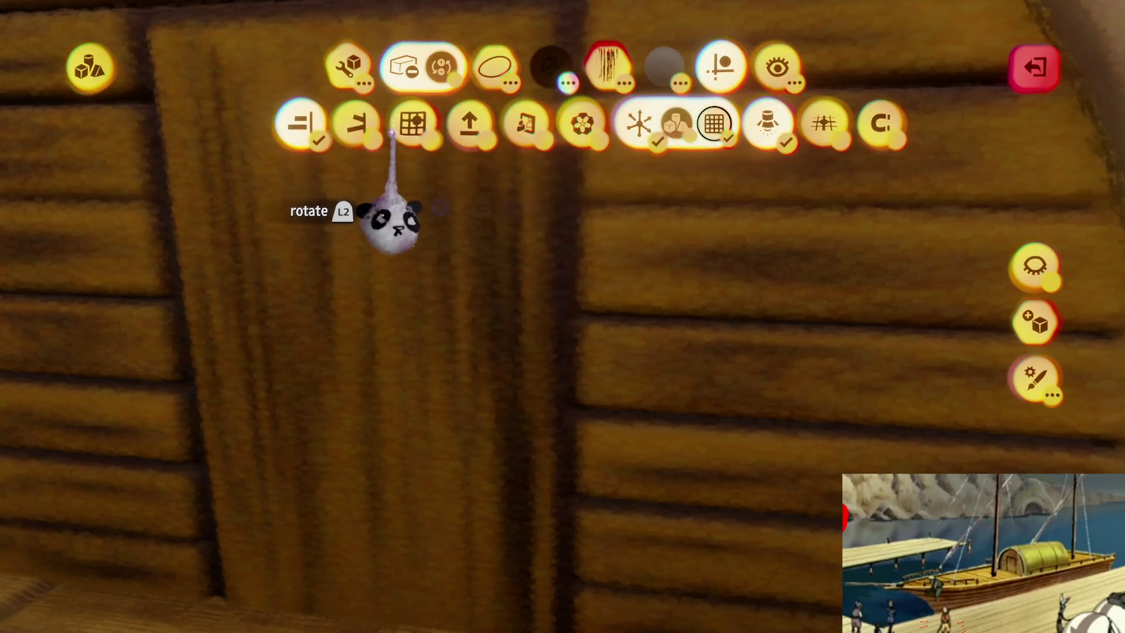
{"action": "left_click", "coordinate": [392, 131]}
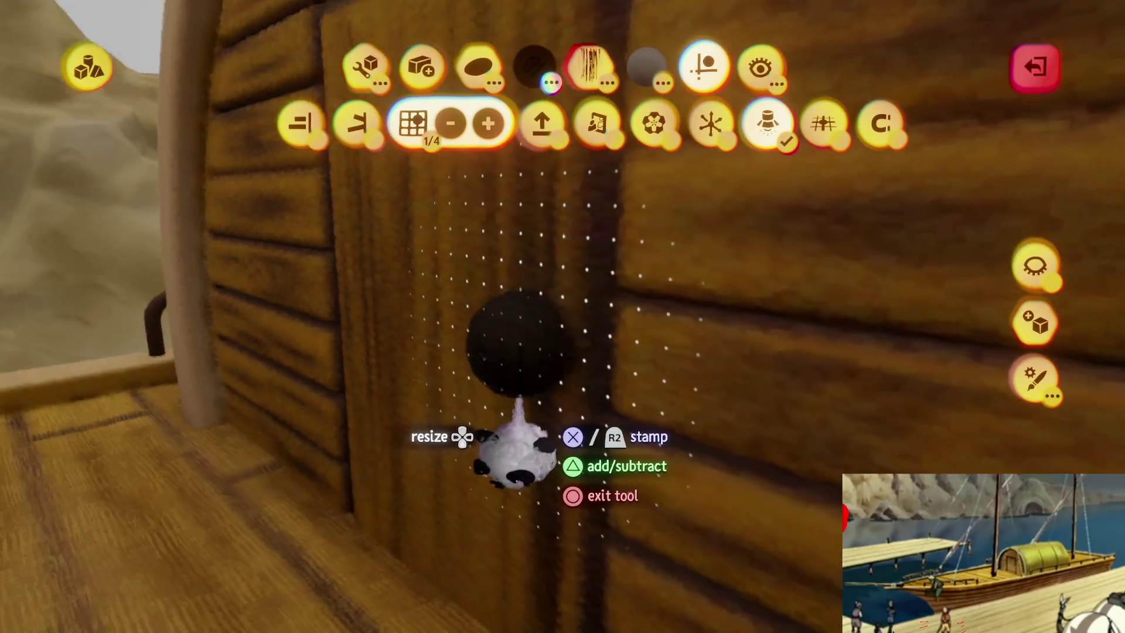
{"action": "key", "text": "Escape"}
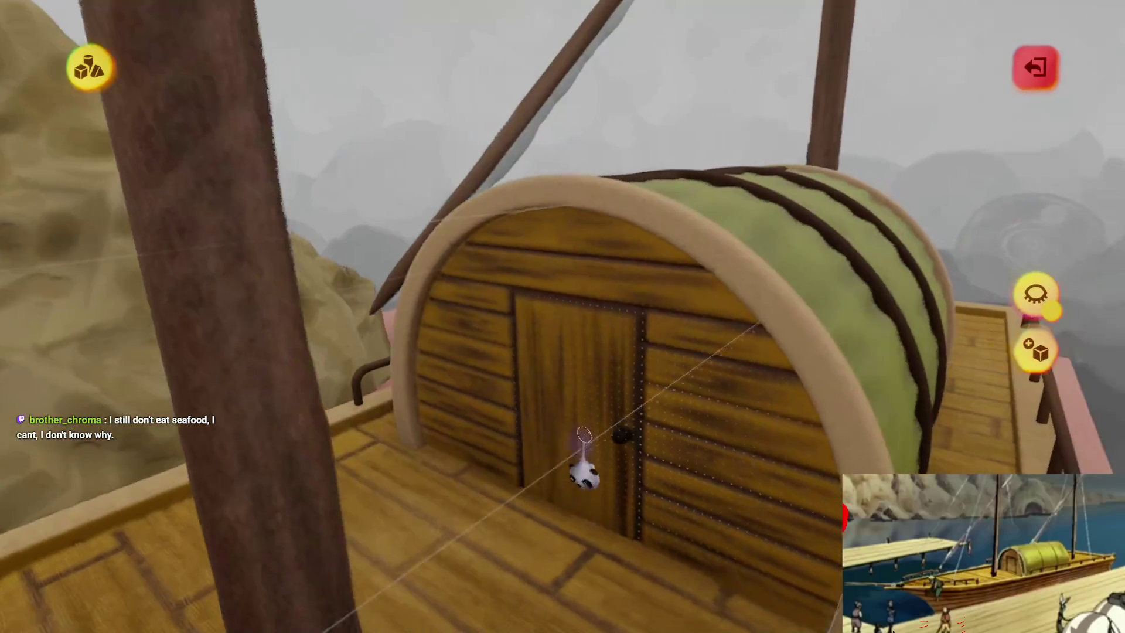
{"action": "left_click_drag", "start_coordinate": [584, 434], "coordinate": [475, 193]}
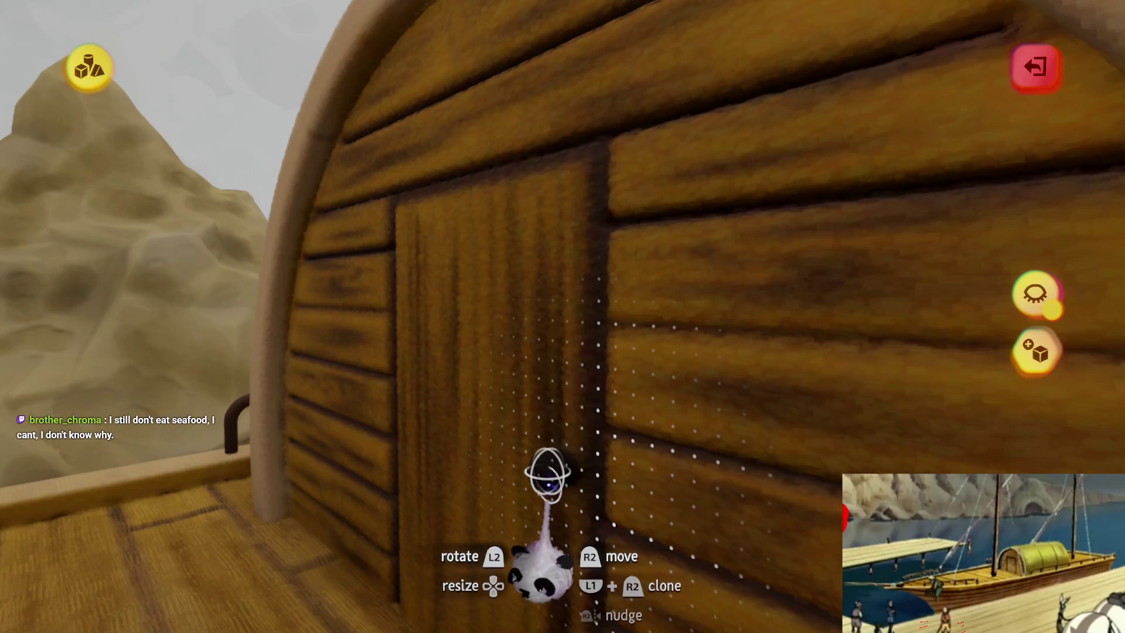
- Finish the door sculpt and bring the boat deck closer into view
{"action": "key", "text": "Escape"}
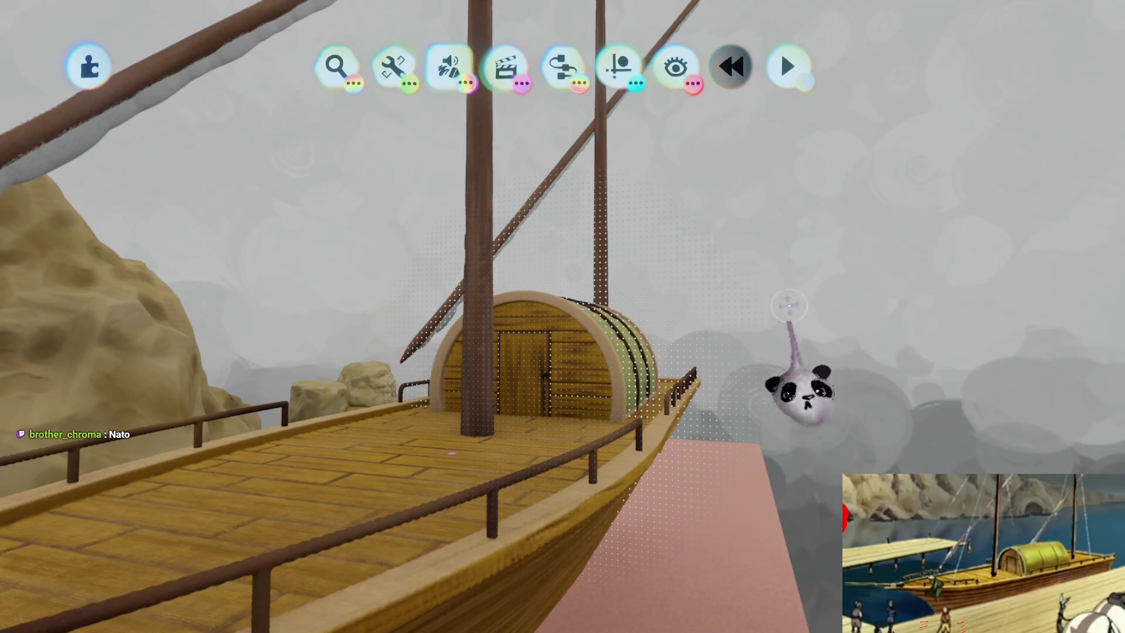
{"action": "mouse_move", "coordinate": [367, 582]}
{"action": "left_mouse_down"}
{"action": "mouse_move", "coordinate": [400, 357]}
{"action": "mouse_move", "coordinate": [565, 314]}
{"action": "mouse_move", "coordinate": [547, 477]}
{"action": "mouse_move", "coordinate": [567, 427]}
{"action": "mouse_move", "coordinate": [588, 420]}
{"action": "mouse_move", "coordinate": [554, 392]}
{"action": "mouse_move", "coordinate": [515, 389]}
{"action": "mouse_move", "coordinate": [550, 268]}
{"action": "mouse_move", "coordinate": [562, 319]}
{"action": "mouse_move", "coordinate": [521, 376]}
{"action": "mouse_move", "coordinate": [552, 366]}
{"action": "mouse_move", "coordinate": [577, 409]}
{"action": "mouse_move", "coordinate": [592, 339]}
{"action": "mouse_move", "coordinate": [552, 365]}
{"action": "mouse_move", "coordinate": [520, 322]}
{"action": "mouse_move", "coordinate": [529, 384]}
{"action": "mouse_move", "coordinate": [545, 371]}
{"action": "mouse_move", "coordinate": [552, 397]}
{"action": "left_mouse_up"}
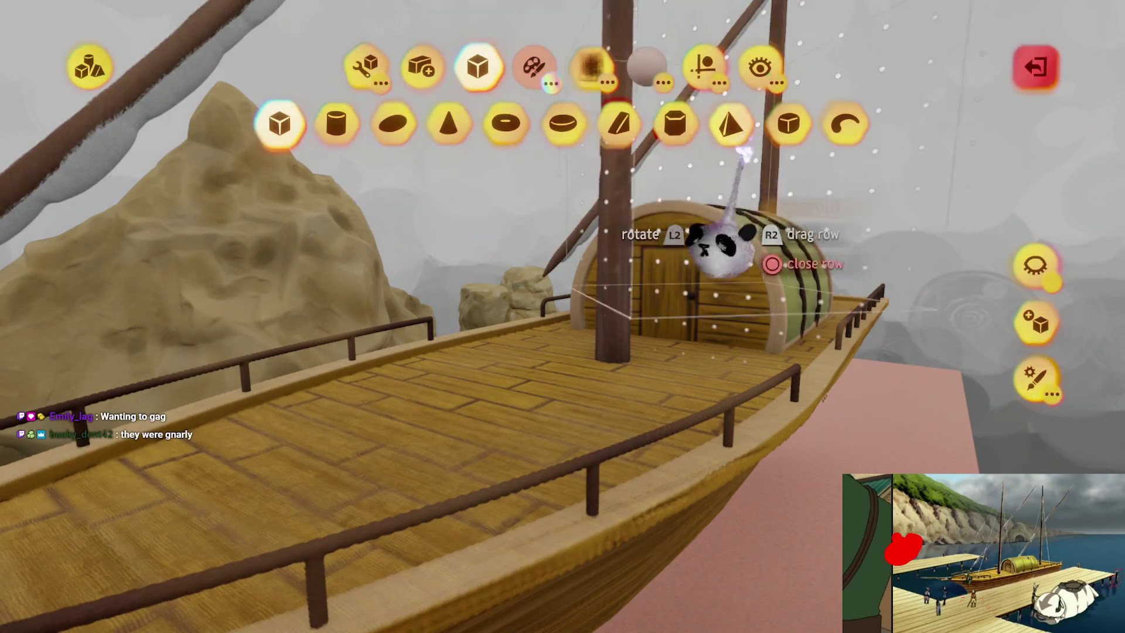
- Stretch a thin grey capsule from the mast down to the deck as the first rope
{"action": "left_click", "coordinate": [534, 67]}
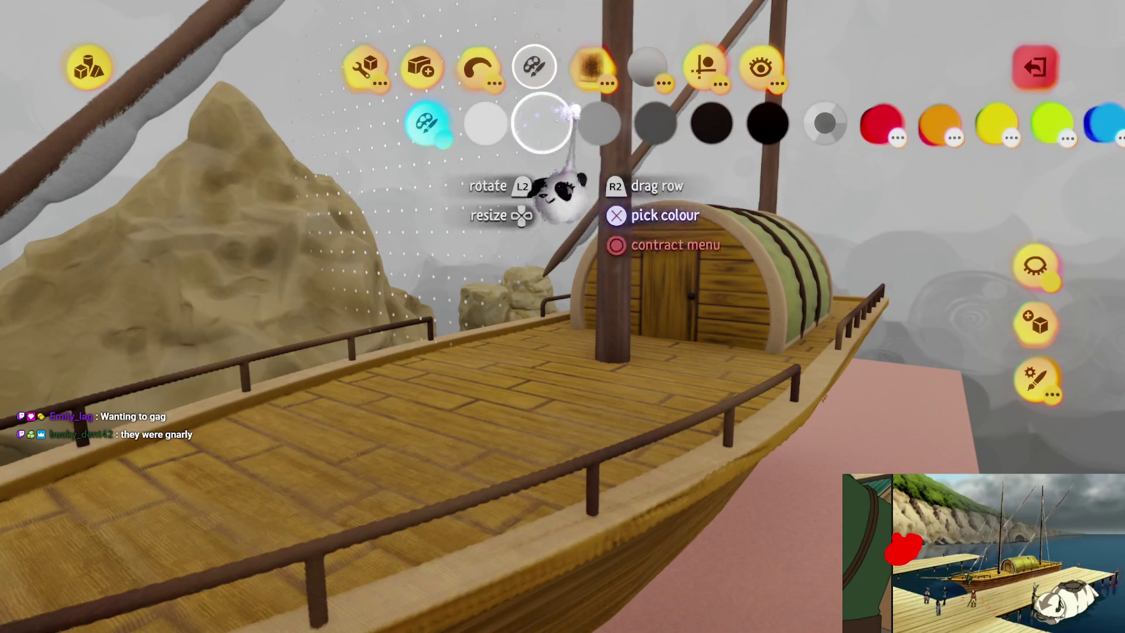
{"action": "left_click", "coordinate": [705, 63]}
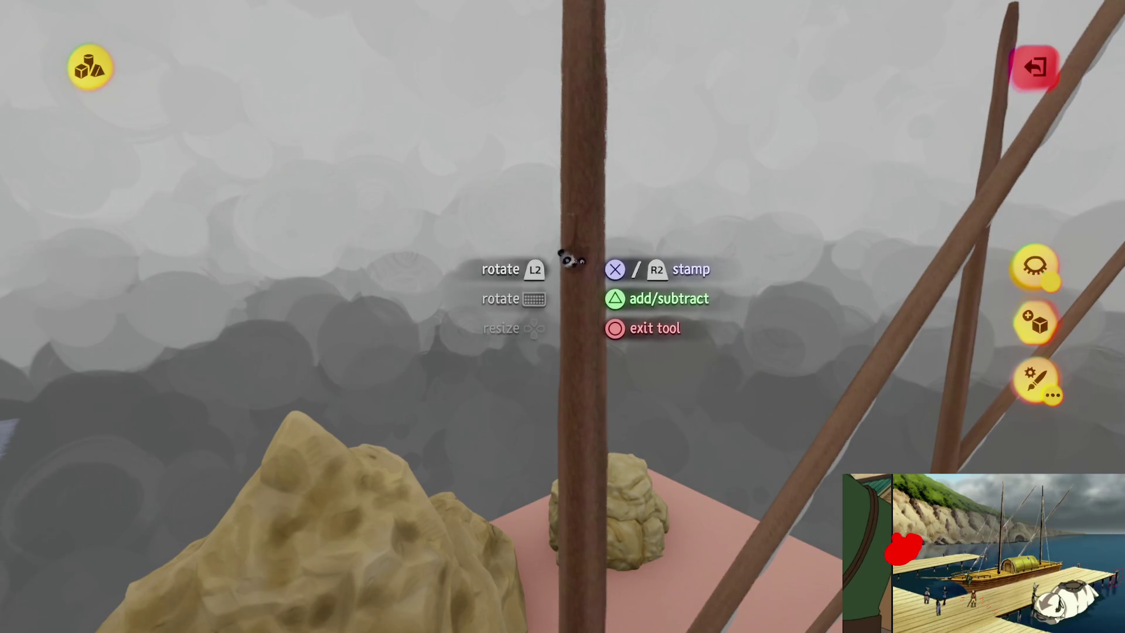
{"action": "mouse_move", "coordinate": [578, 221]}
{"action": "left_mouse_down"}
{"action": "mouse_move", "coordinate": [533, 455]}
{"action": "mouse_move", "coordinate": [514, 414]}
{"action": "mouse_move", "coordinate": [527, 487]}
{"action": "mouse_move", "coordinate": [583, 283]}
{"action": "mouse_move", "coordinate": [557, 311]}
{"action": "mouse_move", "coordinate": [561, 275]}
{"action": "mouse_move", "coordinate": [560, 451]}
{"action": "left_mouse_up"}
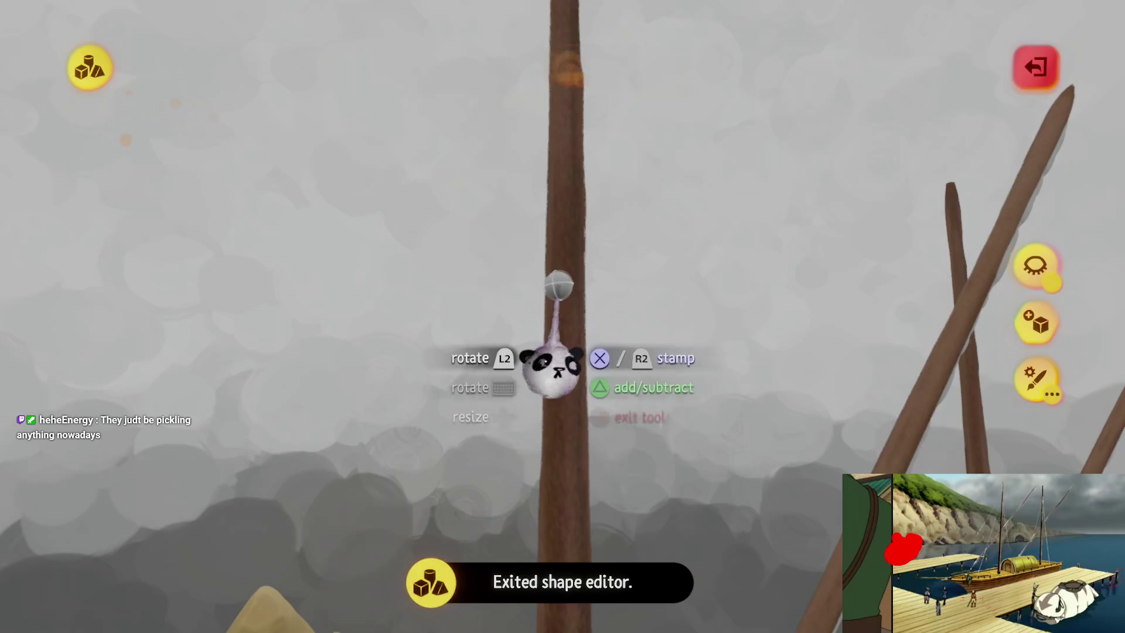
{"action": "scroll", "coordinate": [546, 343], "scroll_direction": "up", "scroll_amount": 5}
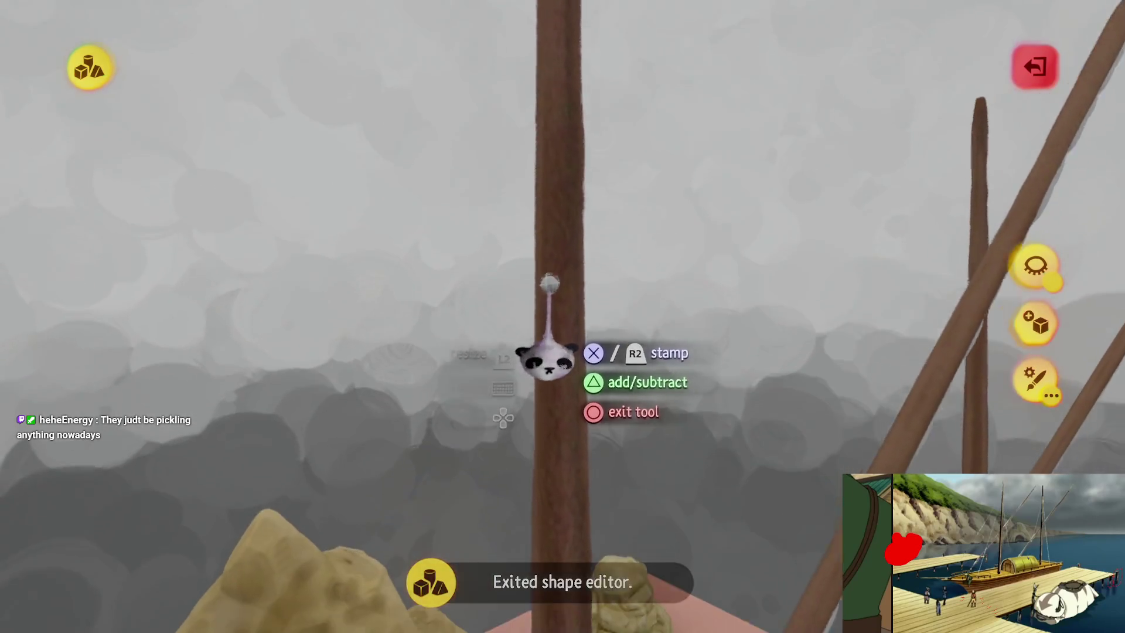
{"action": "scroll", "coordinate": [545, 439], "scroll_direction": "down", "scroll_amount": 2}
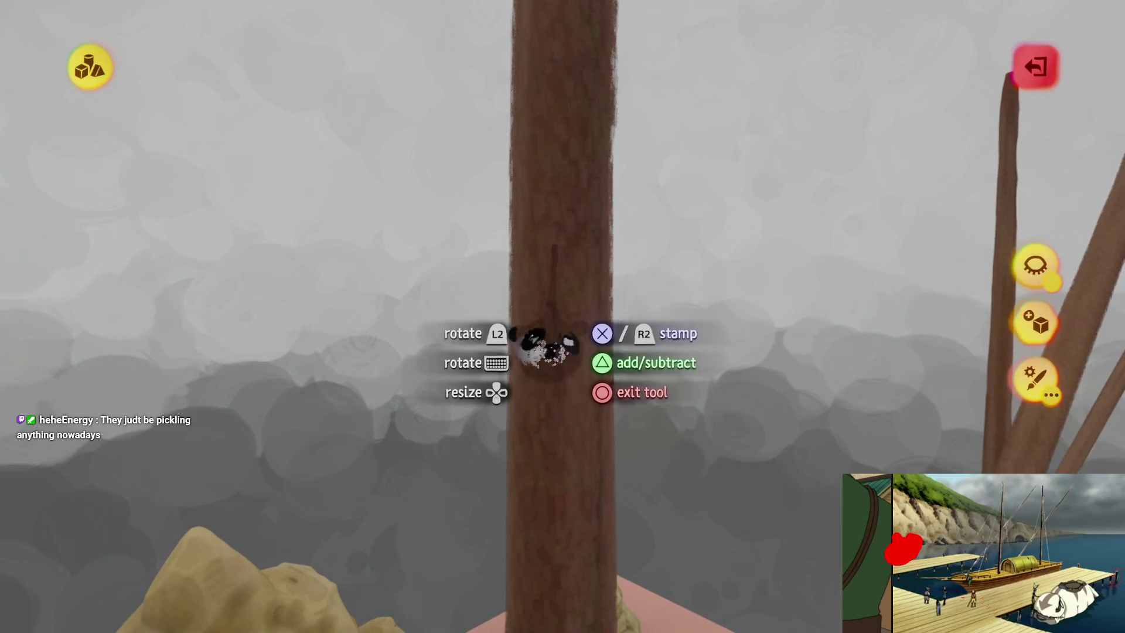
{"action": "mouse_move", "coordinate": [542, 328]}
{"action": "left_mouse_down"}
{"action": "mouse_move", "coordinate": [520, 427]}
{"action": "mouse_move", "coordinate": [553, 269]}
{"action": "mouse_move", "coordinate": [563, 326]}
{"action": "mouse_move", "coordinate": [535, 326]}
{"action": "mouse_move", "coordinate": [547, 301]}
{"action": "mouse_move", "coordinate": [572, 425]}
{"action": "mouse_move", "coordinate": [561, 405]}
{"action": "mouse_move", "coordinate": [547, 422]}
{"action": "mouse_move", "coordinate": [565, 439]}
{"action": "mouse_move", "coordinate": [902, 270]}
{"action": "left_mouse_up"}
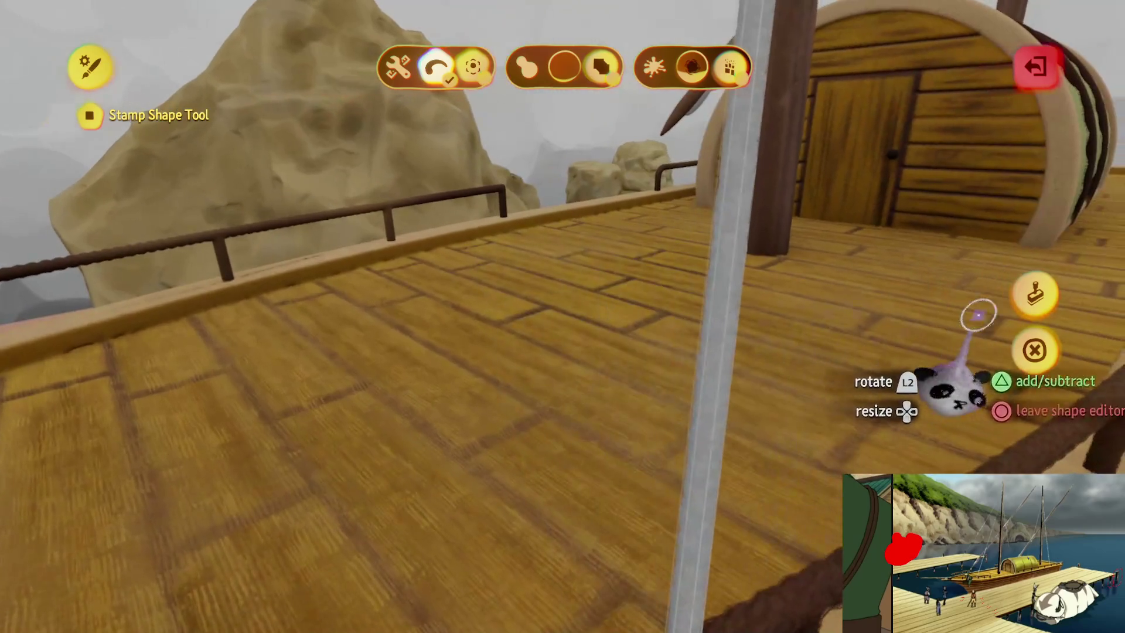
- Stretch and stamp several more rope lines from the mast tops to the deck edges
{"action": "left_click", "coordinate": [1034, 293]}
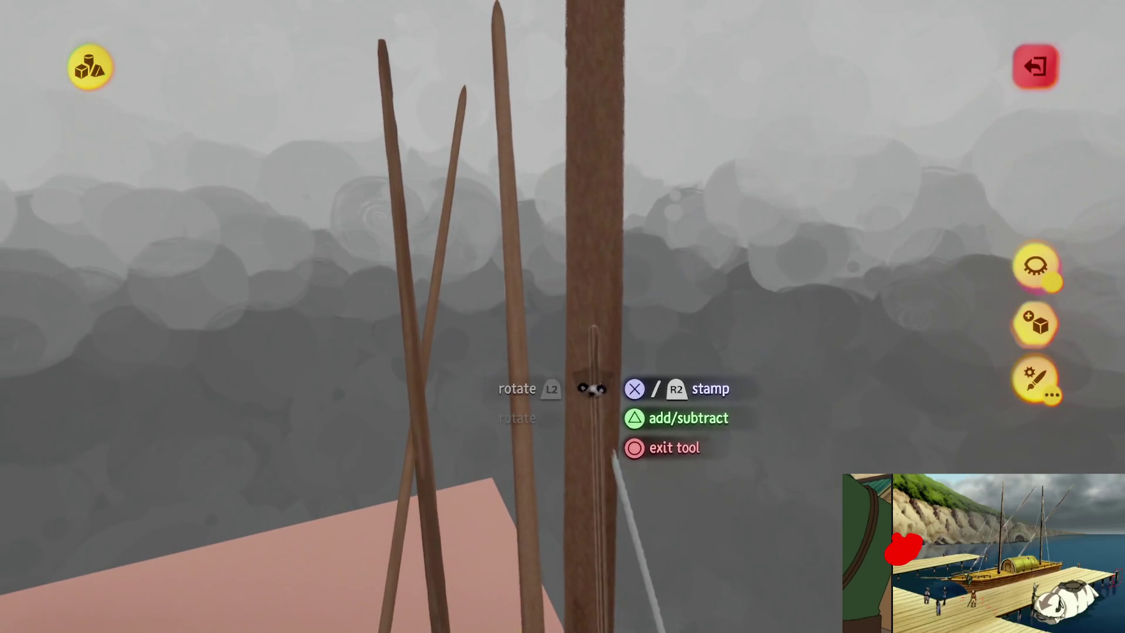
{"action": "key", "text": "s"}
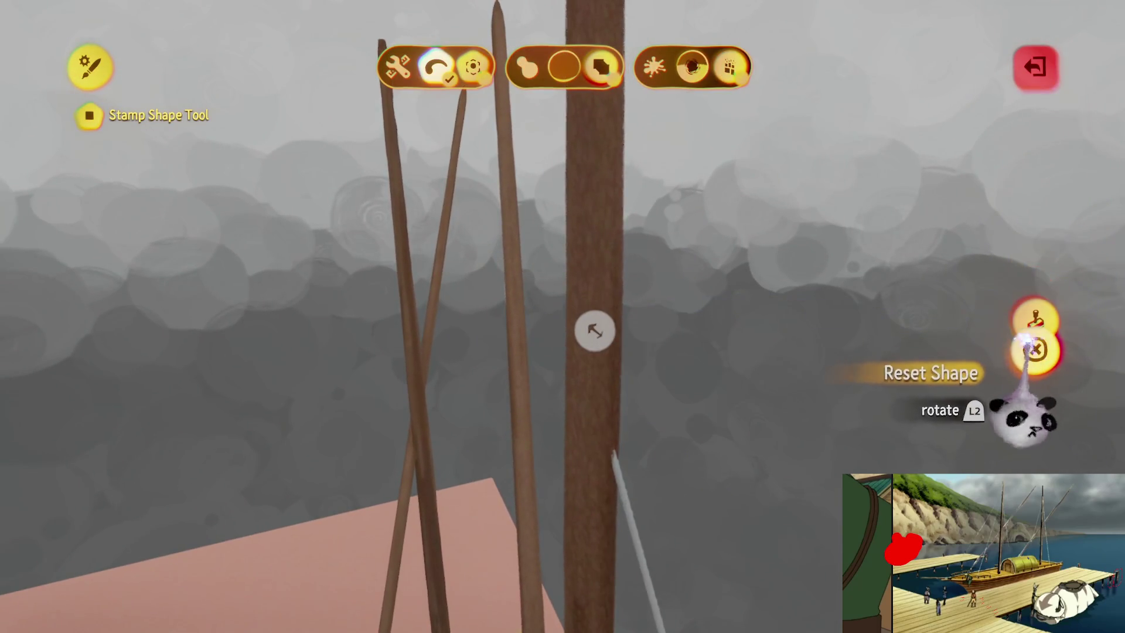
{"action": "key", "text": "Escape"}
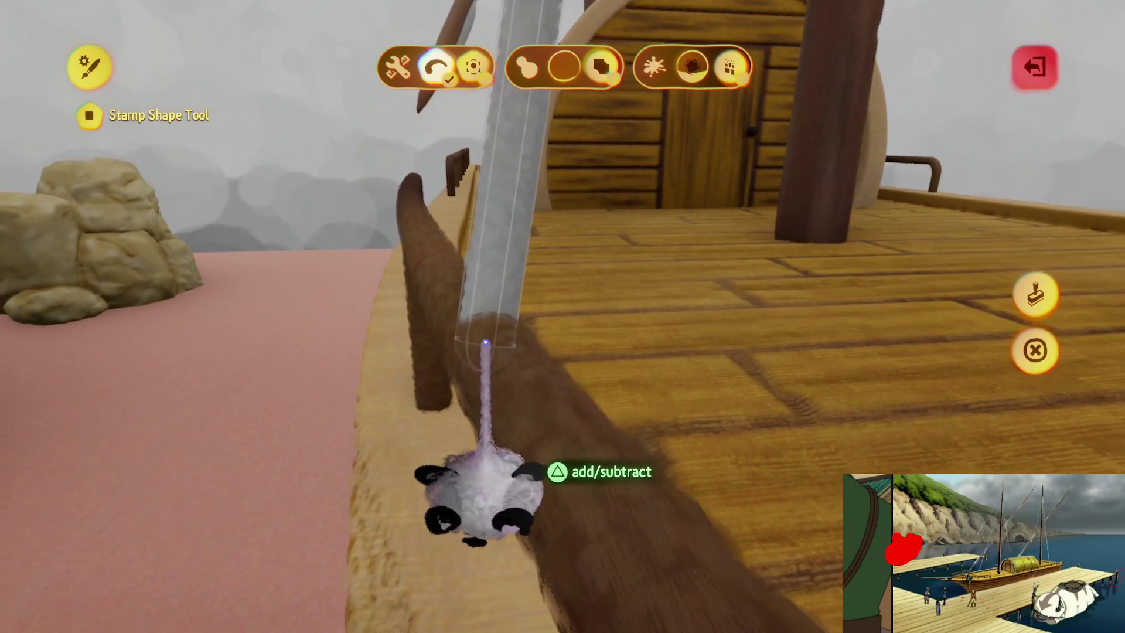
{"action": "left_click", "coordinate": [1035, 349]}
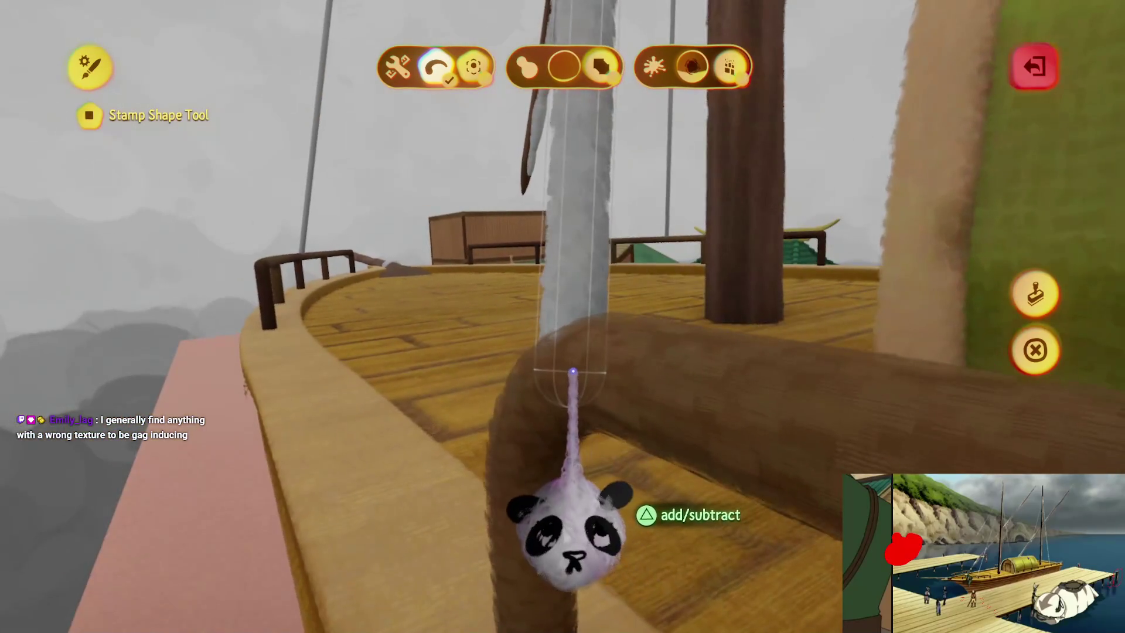
{"action": "left_click", "coordinate": [1034, 293]}
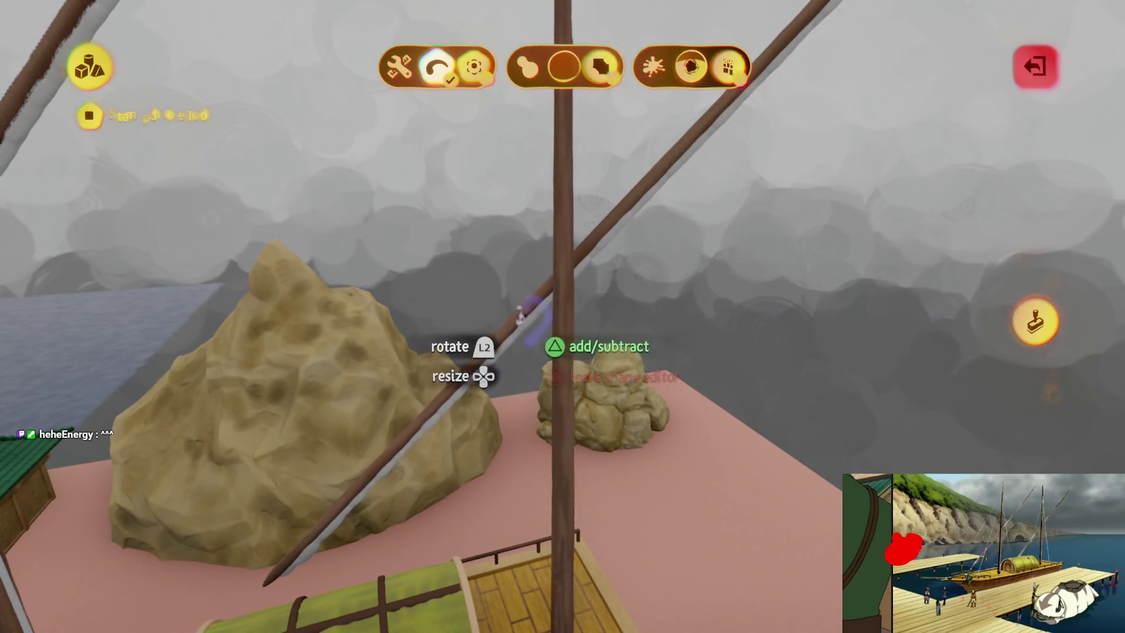
{"action": "key", "text": "Escape"}
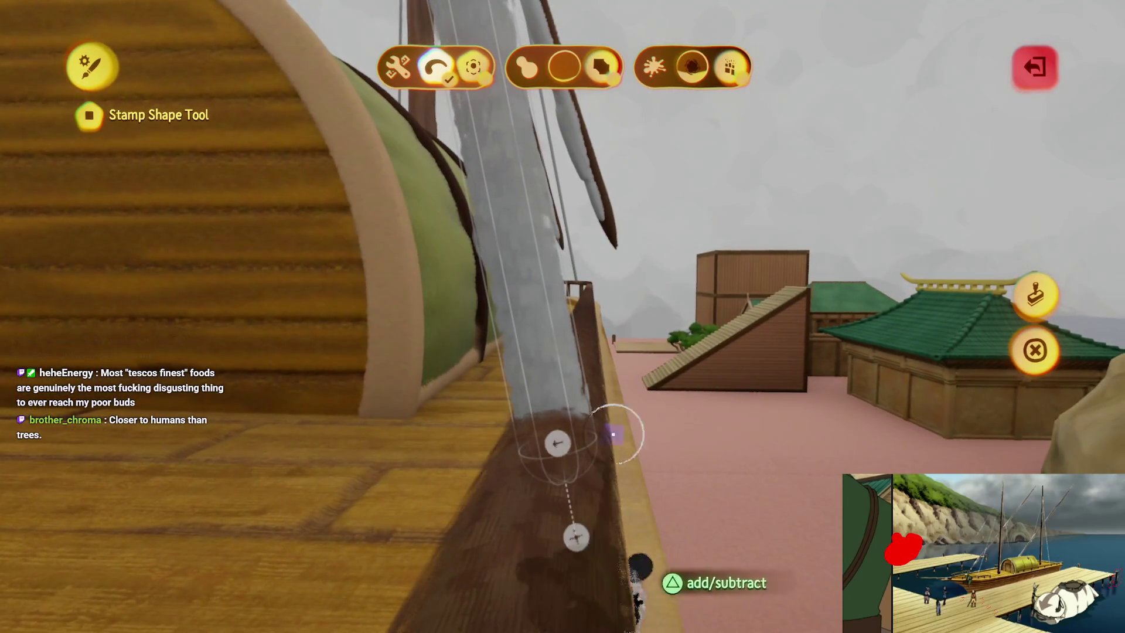
- Exit sculpt mode to view the whole ship rigged with grey ropes
{"action": "key", "text": "Escape"}
{"action": "key", "text": "Escape"}
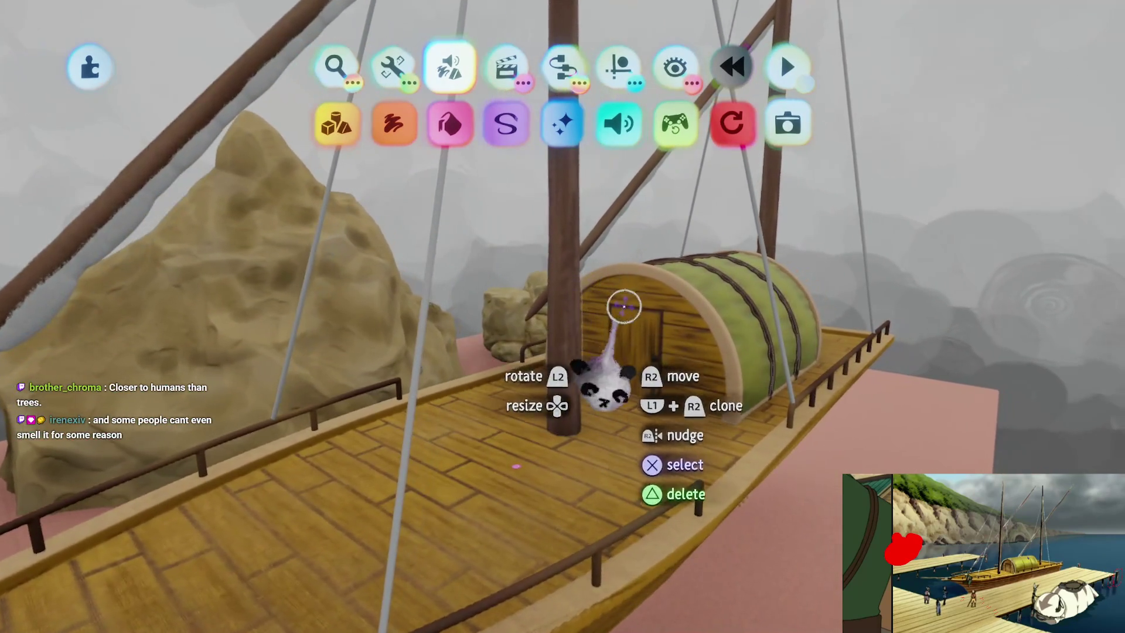
- Save a private online version of The Storm Assets [B1E12], then resume editing the ship
{"action": "key", "text": "Escape"}
{"action": "left_click", "coordinate": [715, 439]}
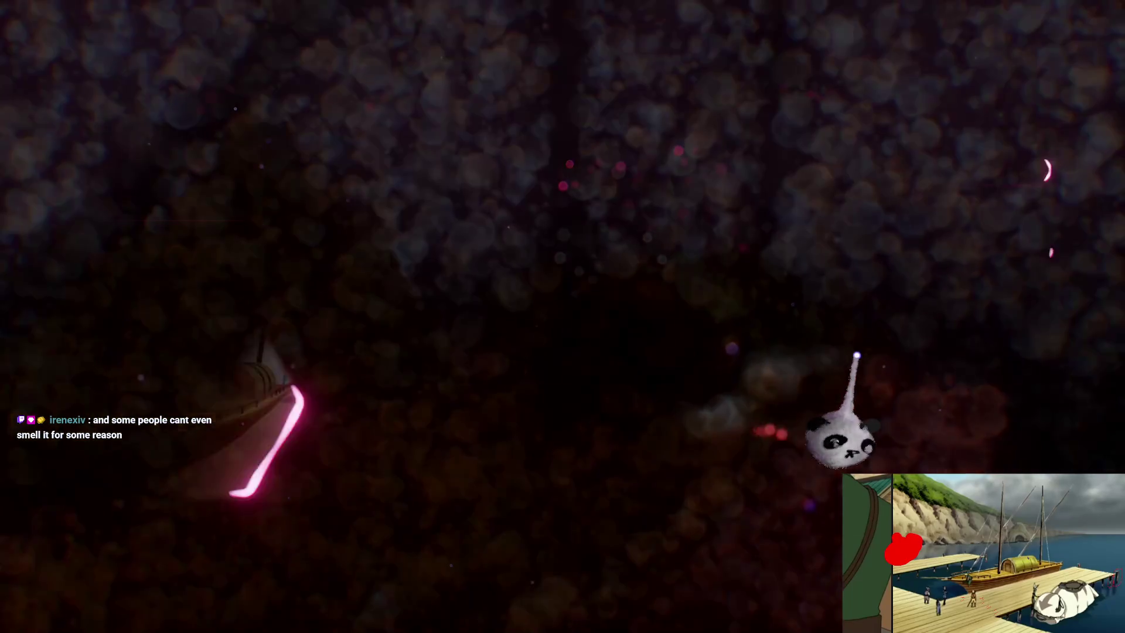
{"action": "left_click", "coordinate": [926, 324]}
{"action": "left_click", "coordinate": [1037, 58]}
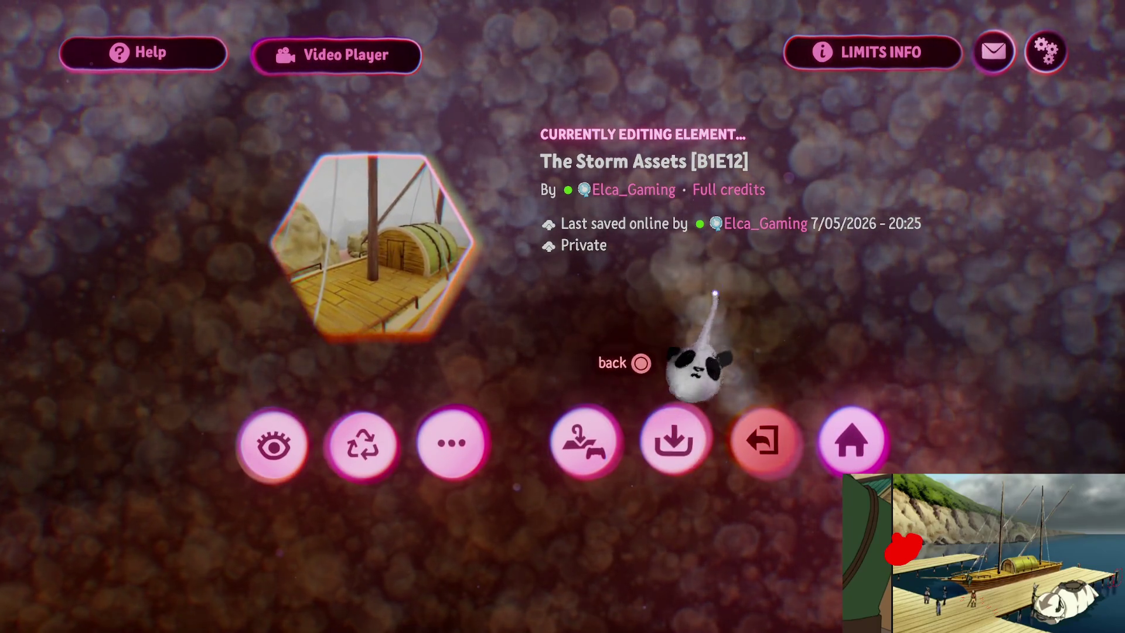
{"action": "key", "text": "Escape"}
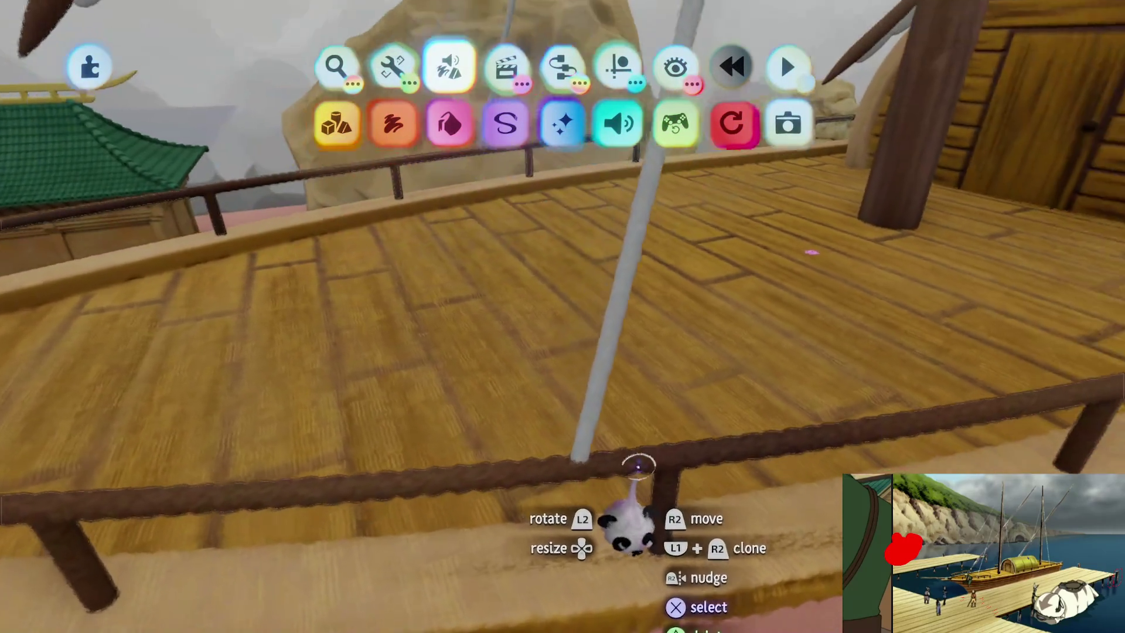
- Begin a new sculpt and shape a grey stamp at the boat's side deck rail
{"action": "key", "text": "Return"}
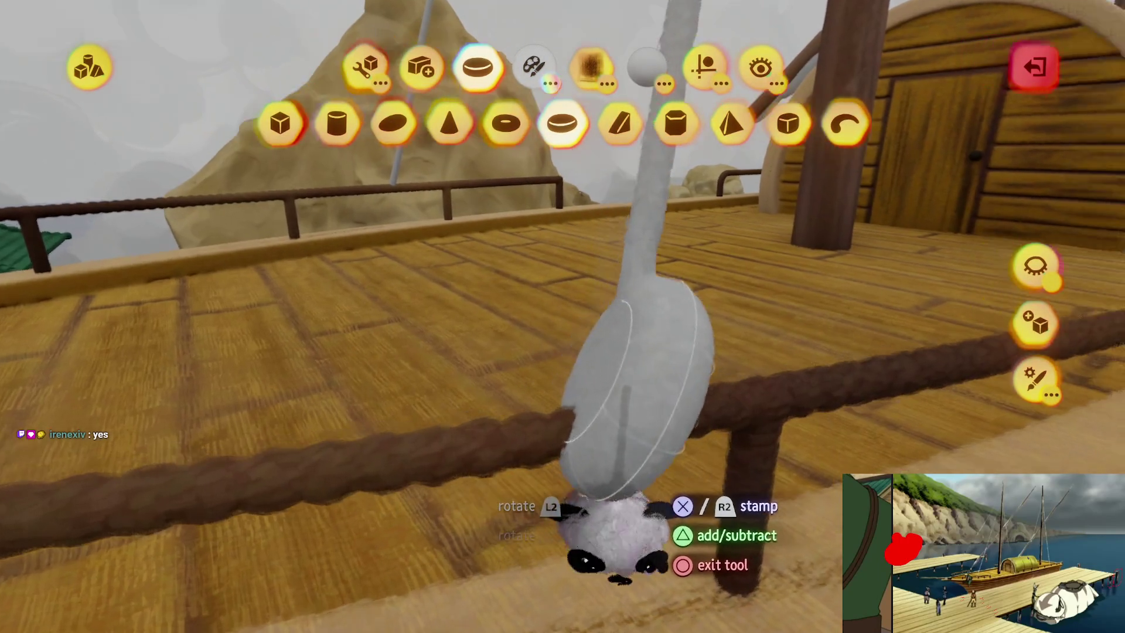
{"action": "left_click", "coordinate": [620, 498]}
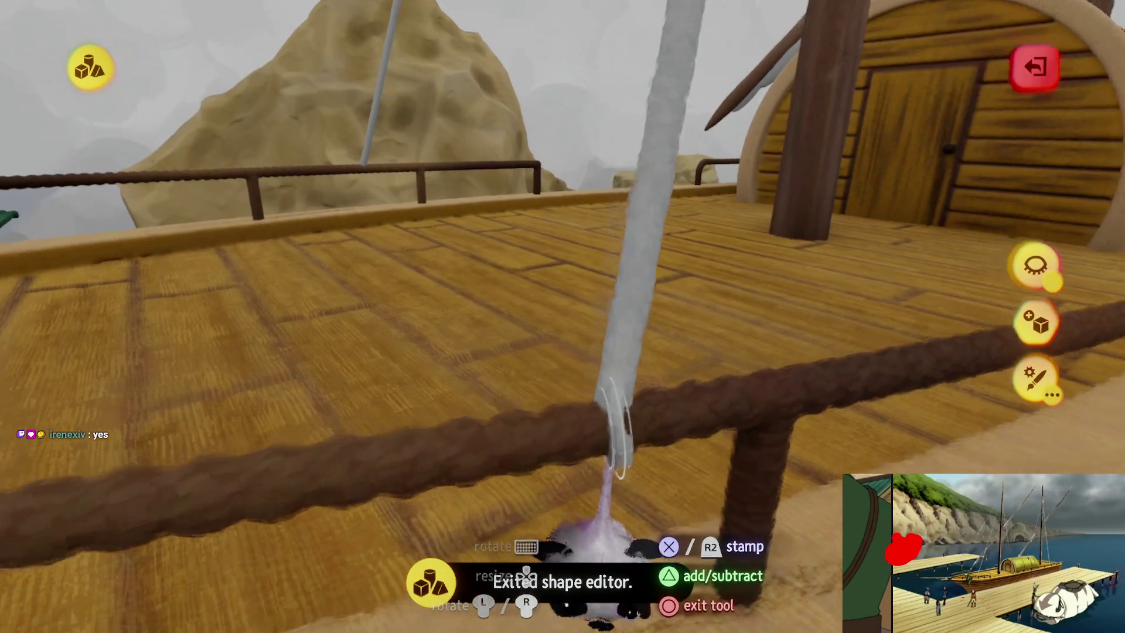
{"action": "key", "text": "Escape"}
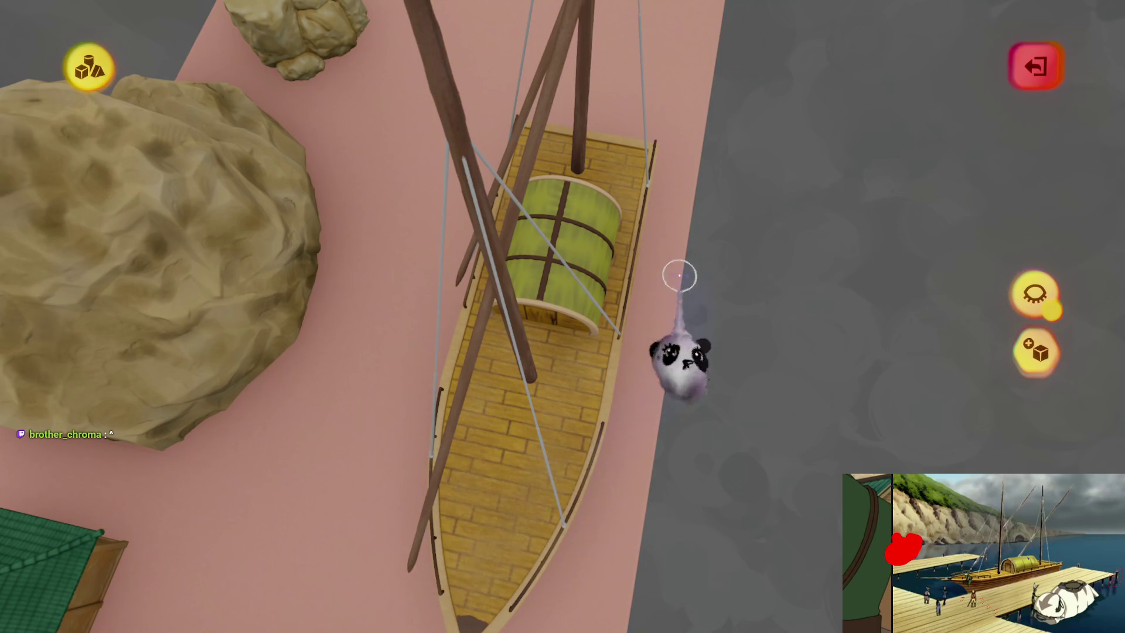
- View the rigged boat from above, with ropes running from both masts to the deck rails
{"action": "scroll", "coordinate": [560, 316], "scroll_direction": "up", "scroll_amount": 5}
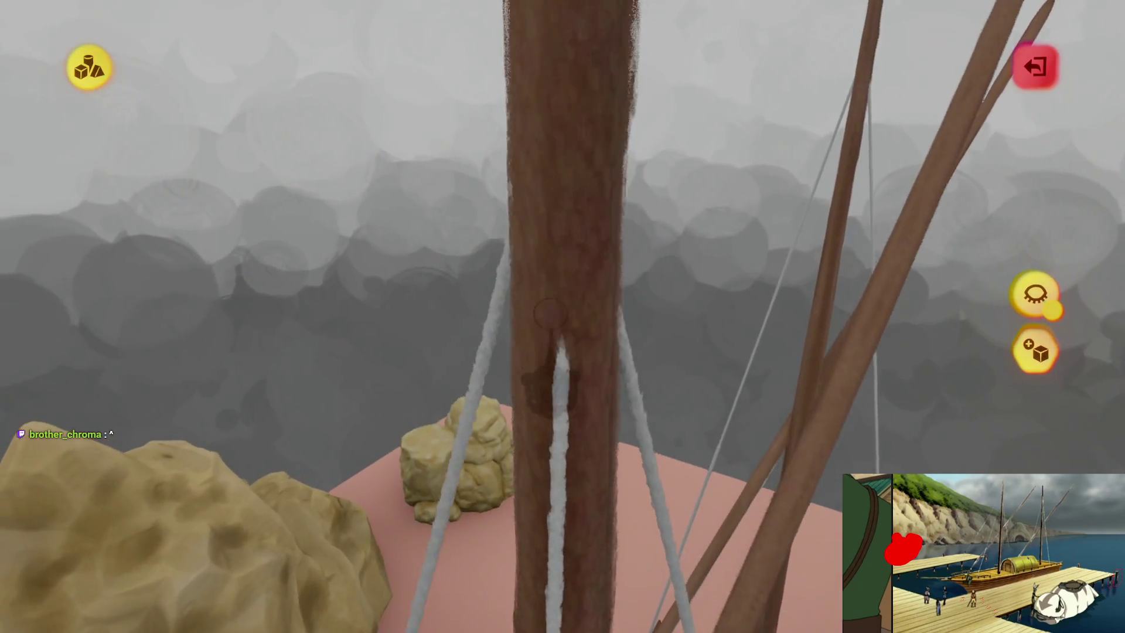
- Stamp several stacked rope rings up the mast where the rigging lines meet it
{"action": "scroll", "coordinate": [565, 324], "scroll_direction": "up", "scroll_amount": 2}
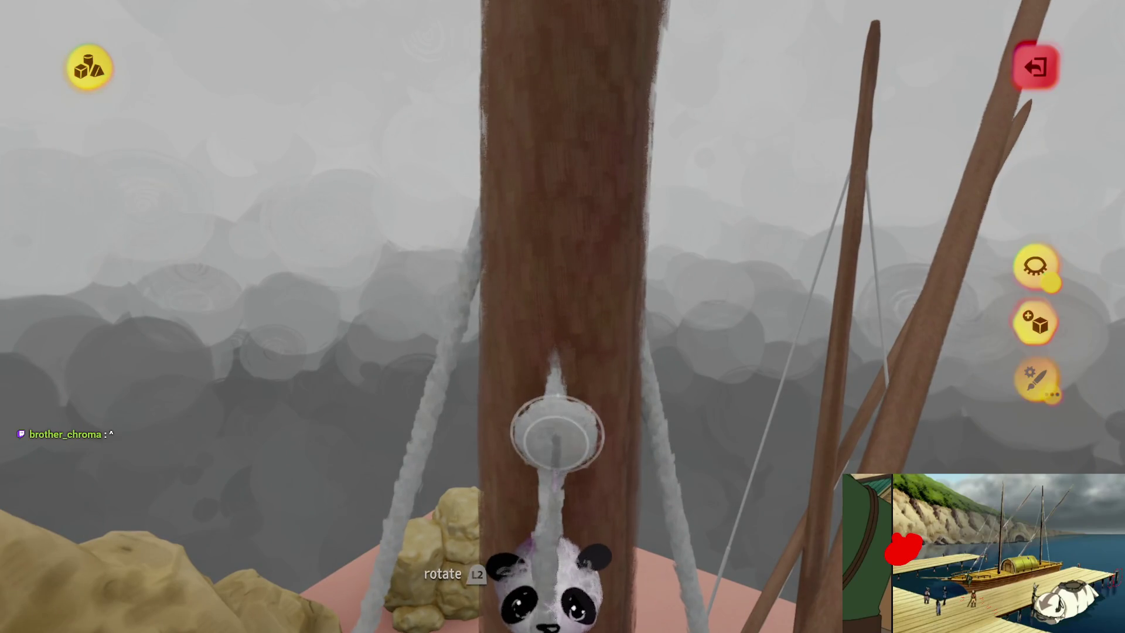
{"action": "key", "text": "Escape"}
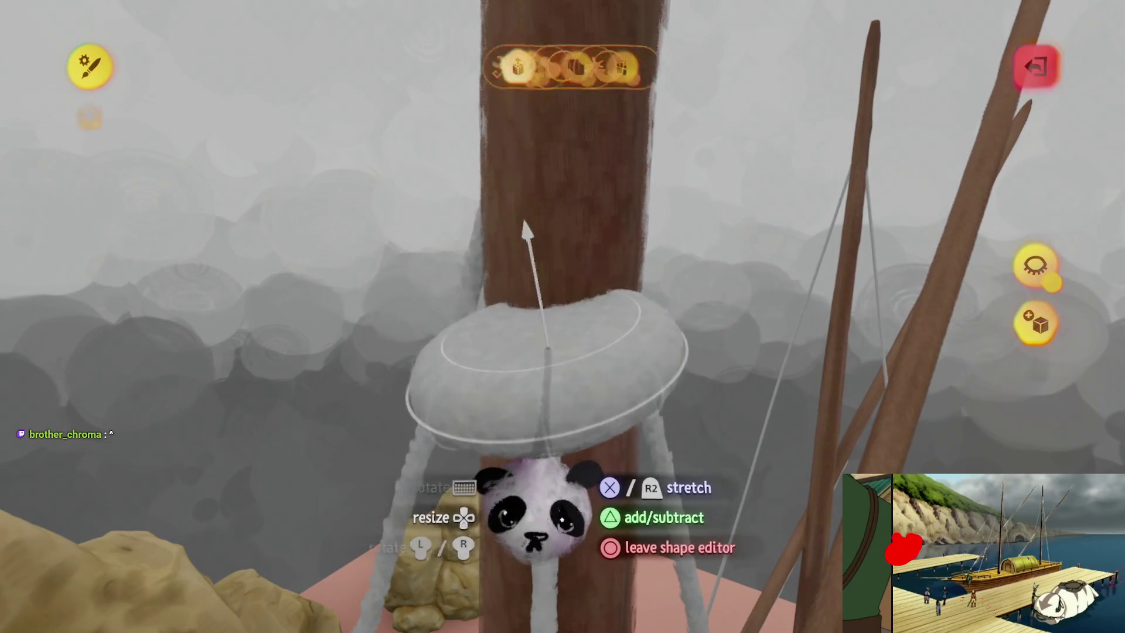
{"action": "key", "text": "Escape"}
{"action": "mouse_move", "coordinate": [545, 369]}
{"action": "left_mouse_down"}
{"action": "mouse_move", "coordinate": [547, 382]}
{"action": "mouse_move", "coordinate": [566, 363]}
{"action": "left_mouse_up"}
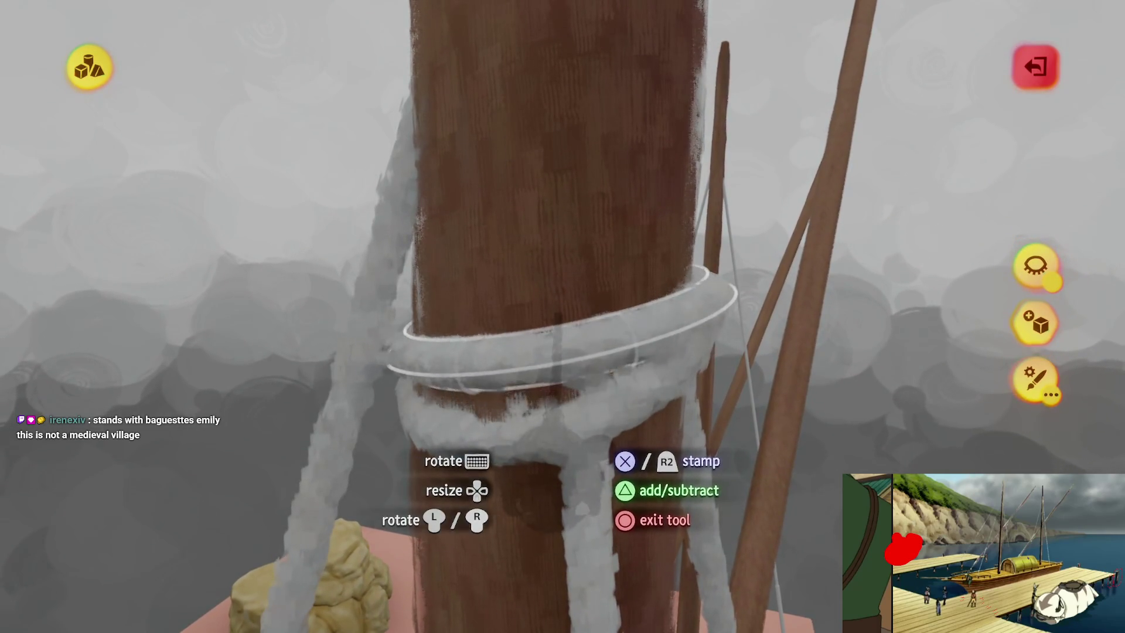
{"action": "left_click", "coordinate": [561, 328]}
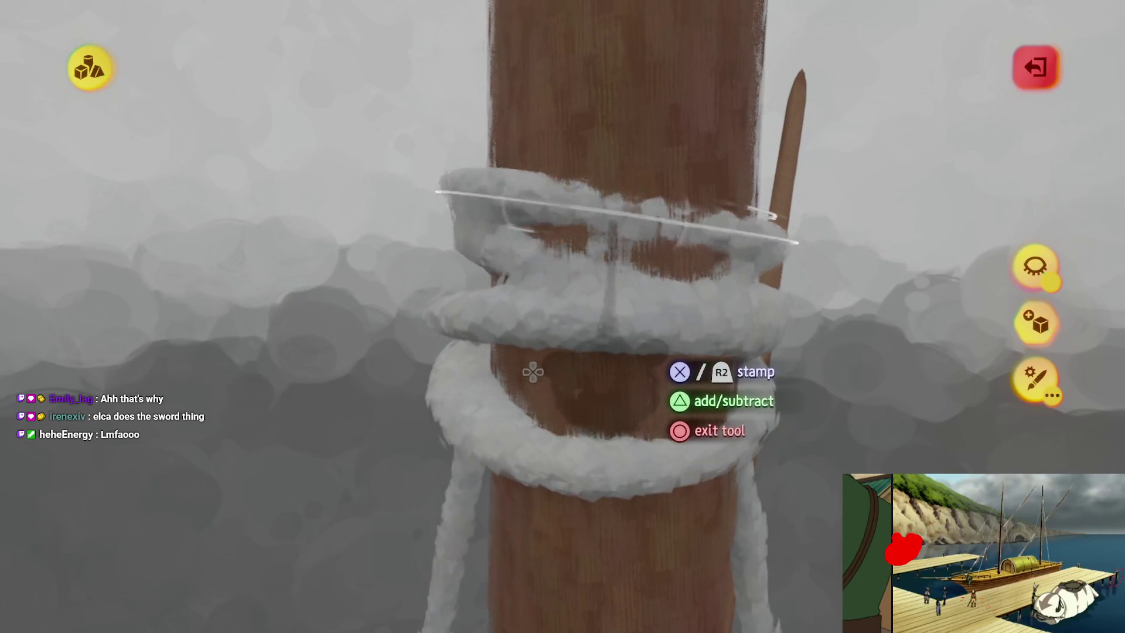
{"action": "left_click", "coordinate": [685, 258]}
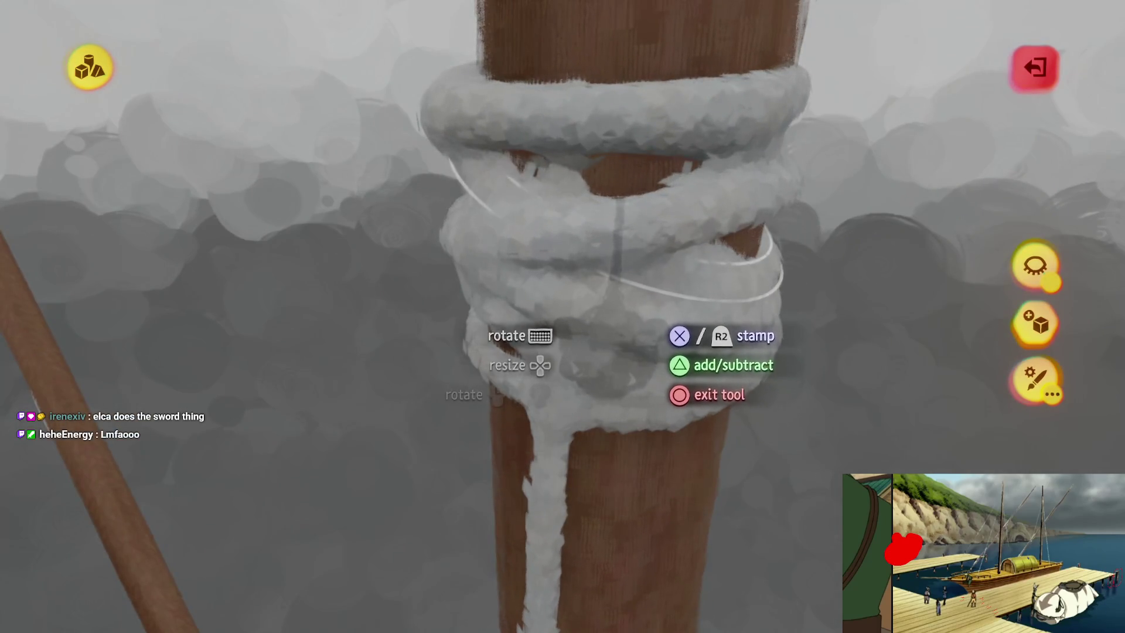
{"action": "key", "text": "Escape"}
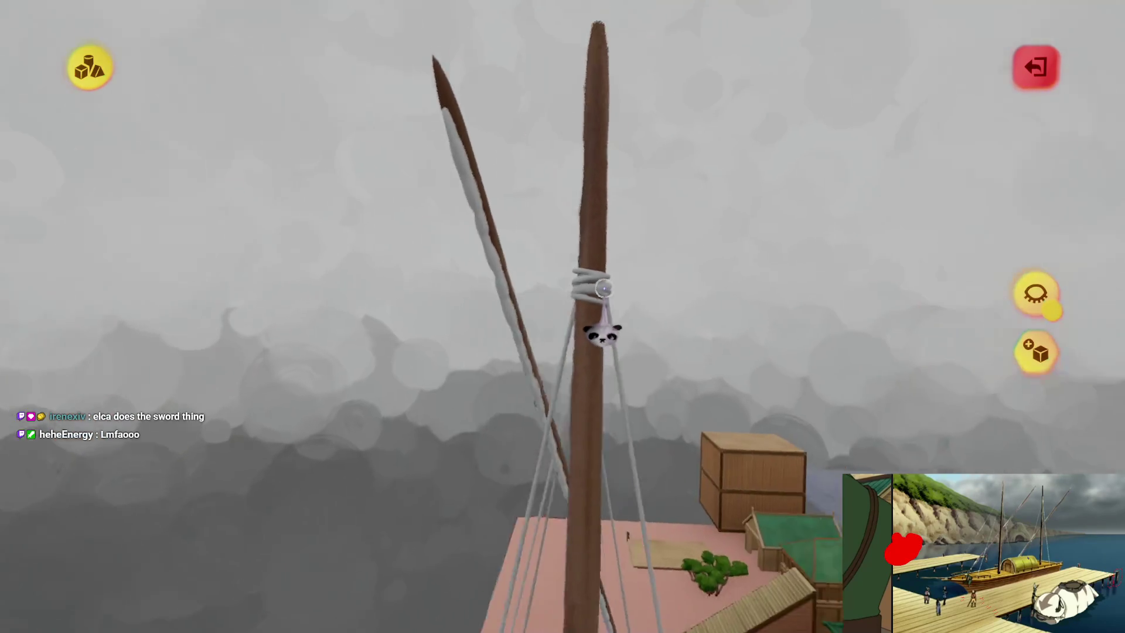
{"action": "scroll", "coordinate": [604, 375], "scroll_direction": "up", "scroll_amount": 10}
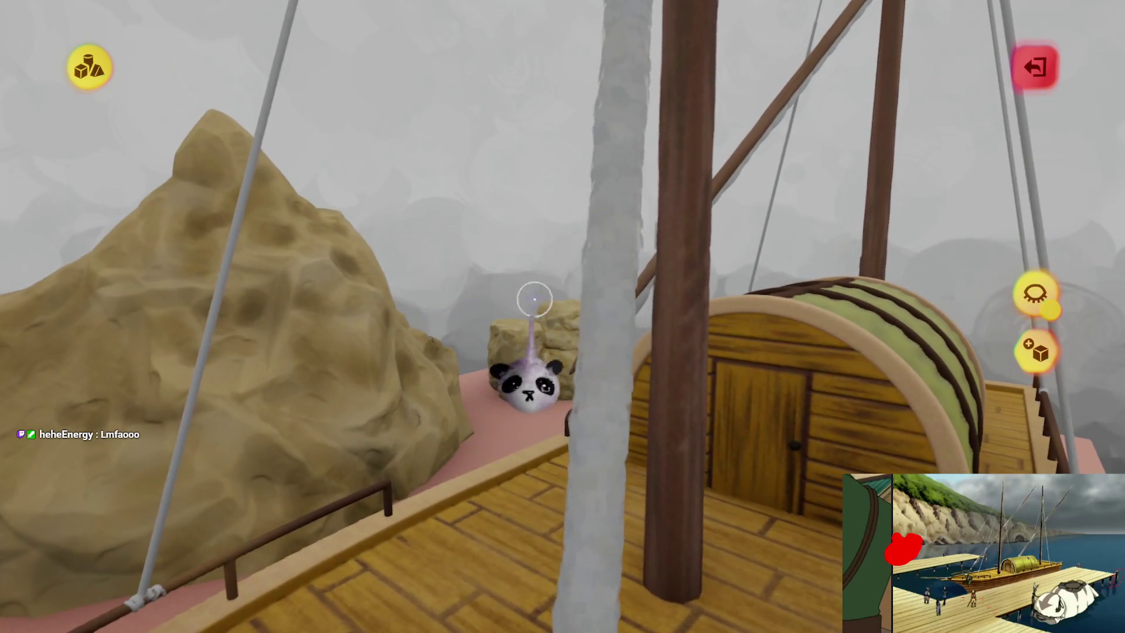
- Switch the rope sculpture to a looser, painterly flecked sculpt style
{"action": "key", "text": "Escape"}
{"action": "left_click", "coordinate": [526, 268]}
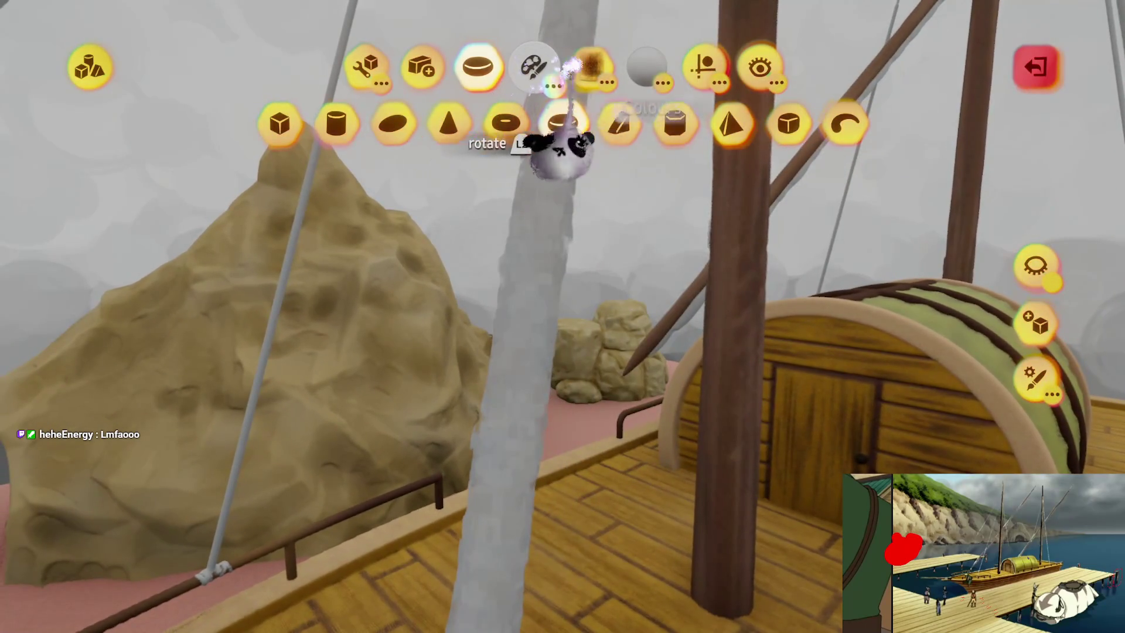
{"action": "left_click", "coordinate": [590, 66]}
{"action": "left_click", "coordinate": [868, 126]}
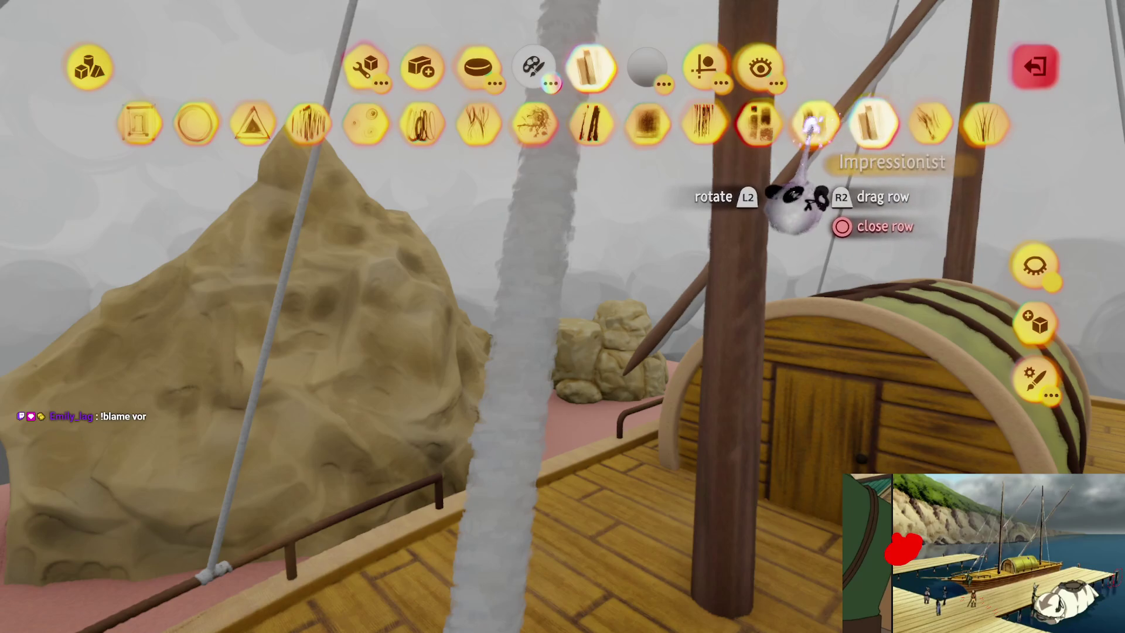
{"action": "key", "text": "Escape"}
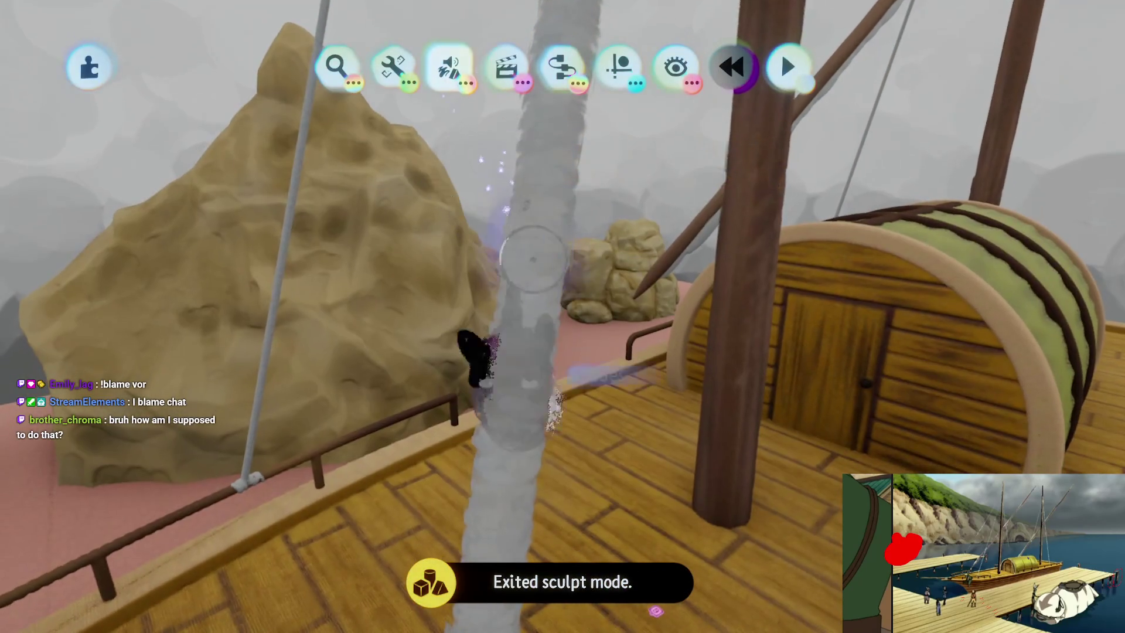
- Adjust the rope's sculpture properties to 85% shininess and -16% waxyness/metalness
{"action": "left_click", "coordinate": [447, 88]}
{"action": "left_click", "coordinate": [504, 120]}
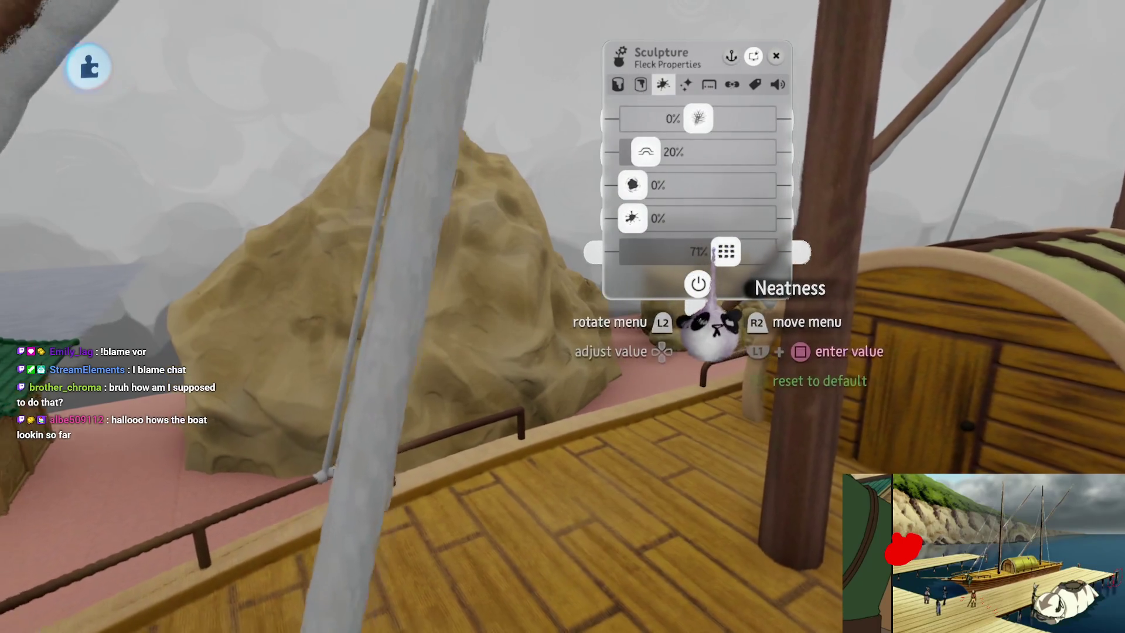
{"action": "key", "text": "Escape"}
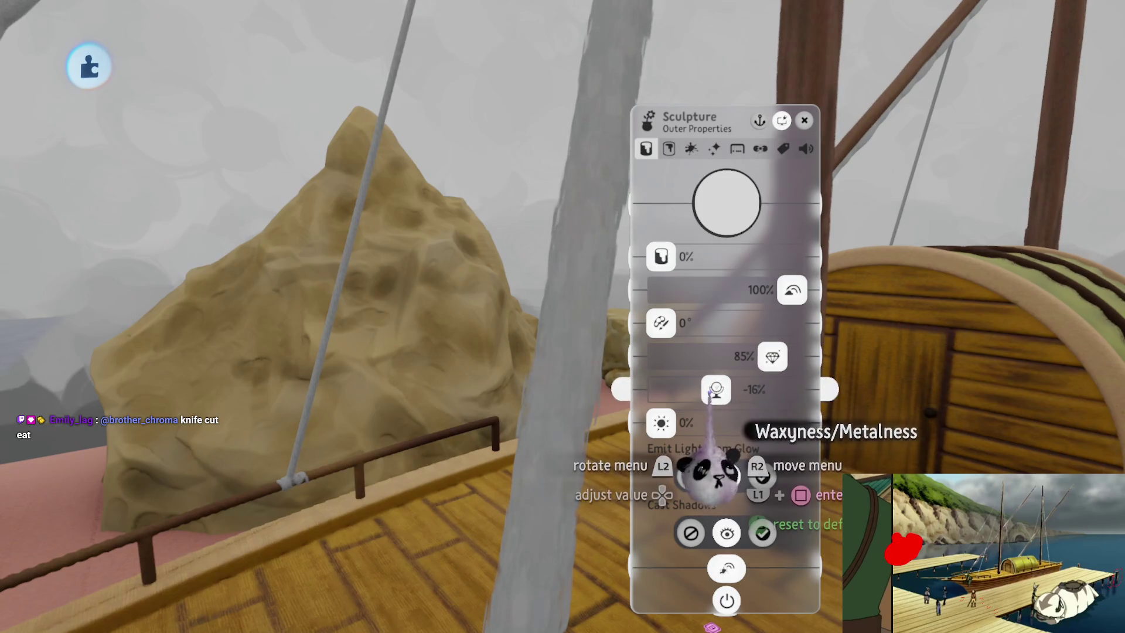
{"action": "key", "text": "Escape"}
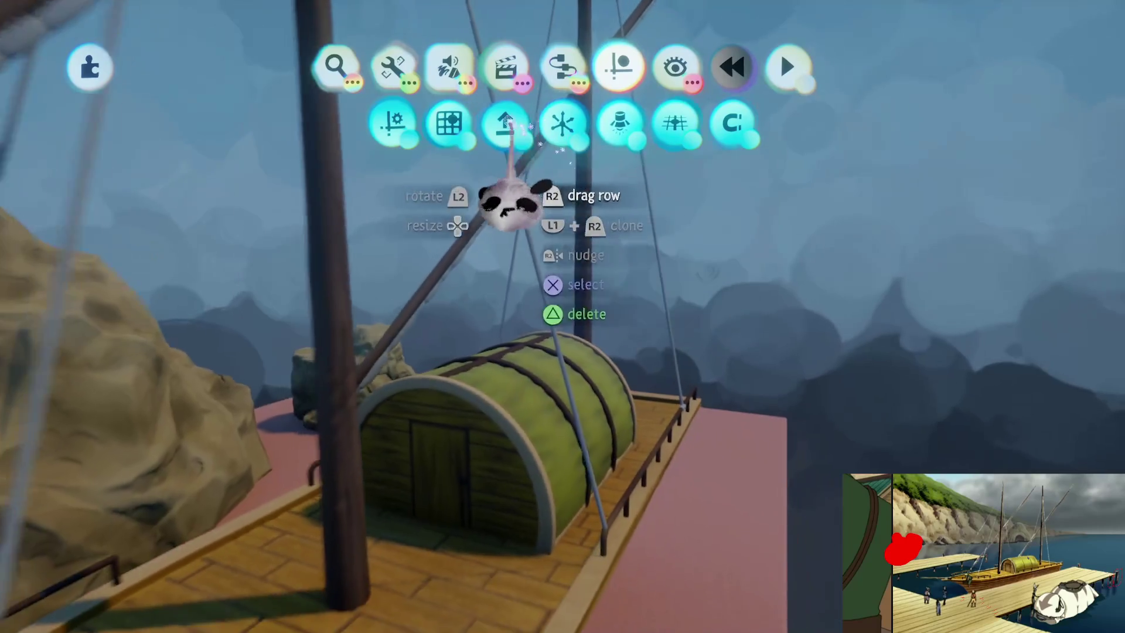
- With grid snap at 2, clone the cabin off the boat and separate the barrel from its roof
{"action": "left_click", "coordinate": [448, 123]}
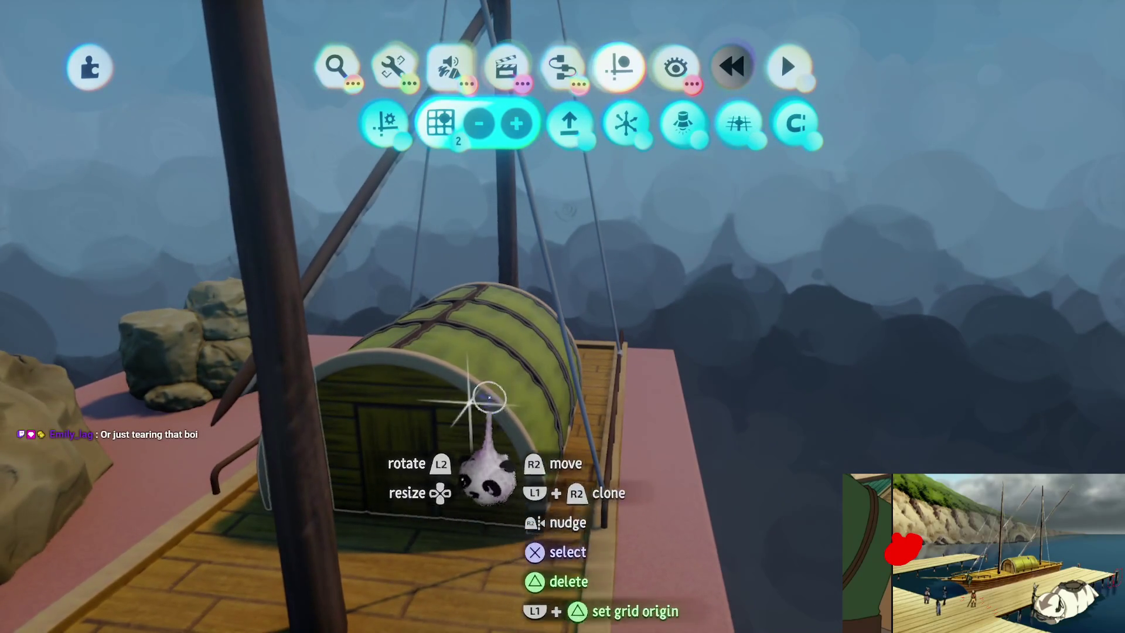
{"action": "key", "text": "Escape"}
{"action": "left_click", "coordinate": [504, 123]}
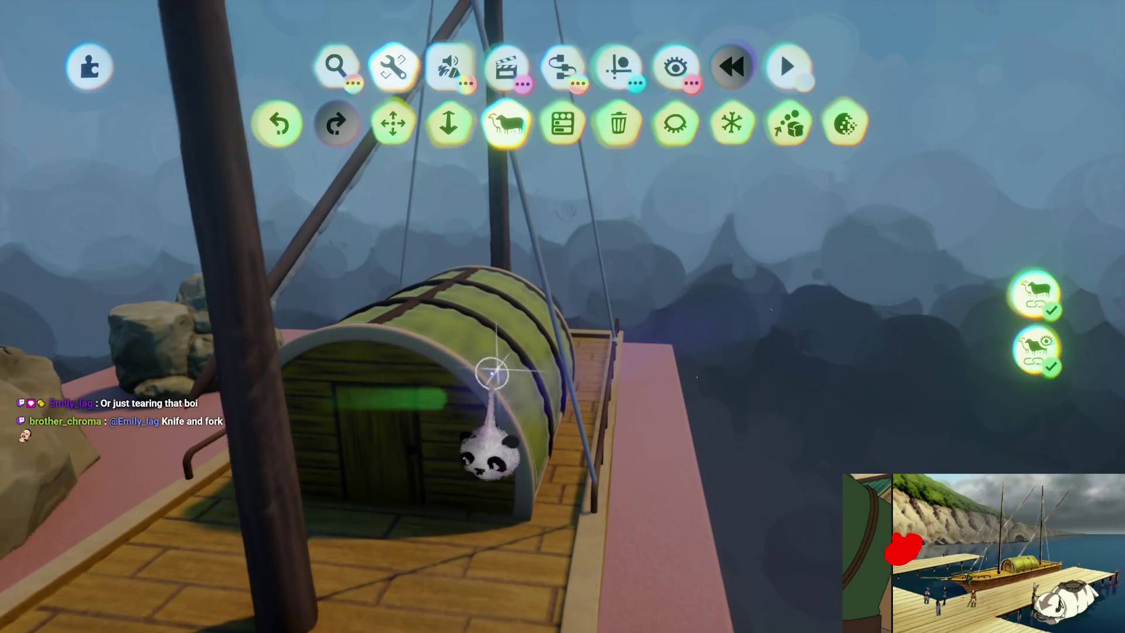
{"action": "mouse_move", "coordinate": [436, 451]}
{"action": "left_mouse_down"}
{"action": "mouse_move", "coordinate": [595, 271]}
{"action": "mouse_move", "coordinate": [590, 352]}
{"action": "mouse_move", "coordinate": [557, 306]}
{"action": "mouse_move", "coordinate": [589, 270]}
{"action": "mouse_move", "coordinate": [547, 345]}
{"action": "mouse_move", "coordinate": [477, 313]}
{"action": "left_mouse_up"}
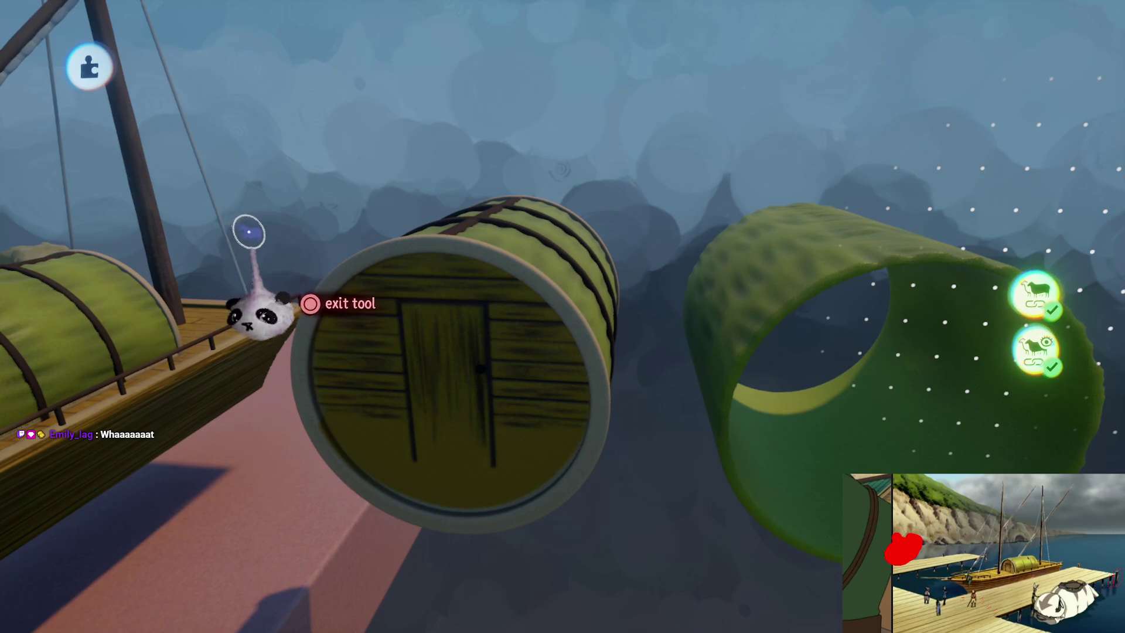
{"action": "mouse_move", "coordinate": [321, 271]}
{"action": "left_mouse_down"}
{"action": "mouse_move", "coordinate": [578, 369]}
{"action": "mouse_move", "coordinate": [602, 246]}
{"action": "mouse_move", "coordinate": [557, 314]}
{"action": "mouse_move", "coordinate": [591, 496]}
{"action": "mouse_move", "coordinate": [562, 251]}
{"action": "mouse_move", "coordinate": [567, 319]}
{"action": "left_mouse_up"}
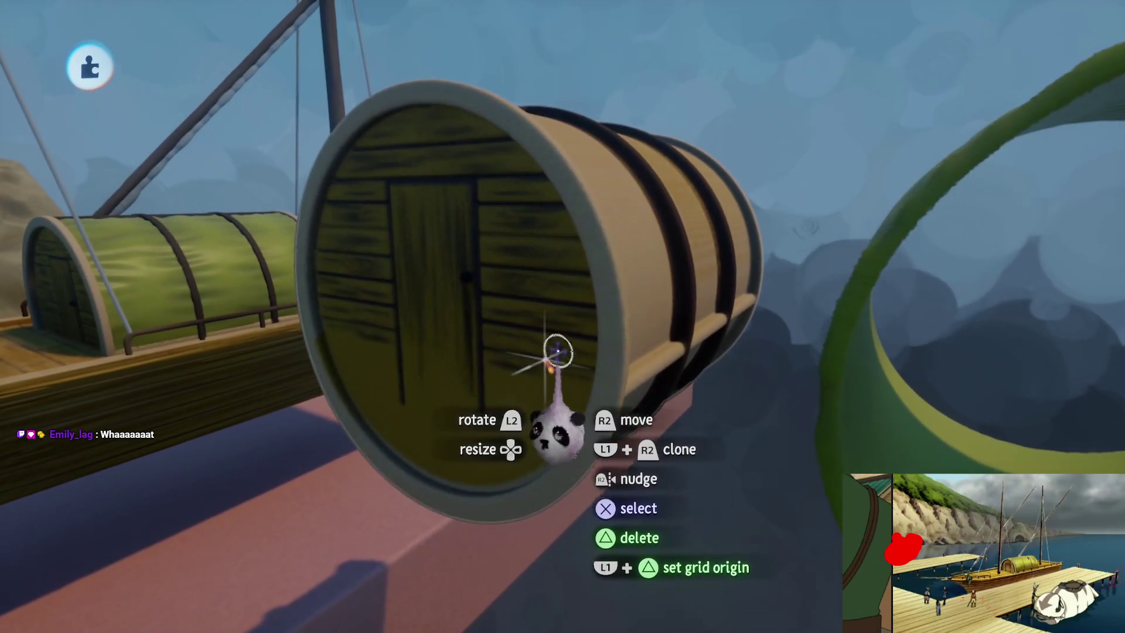
- Cut the copied green roof tube down to an open half-arch using a stretched cube stamp
{"action": "key", "text": "space"}
{"action": "left_click", "coordinate": [279, 121]}
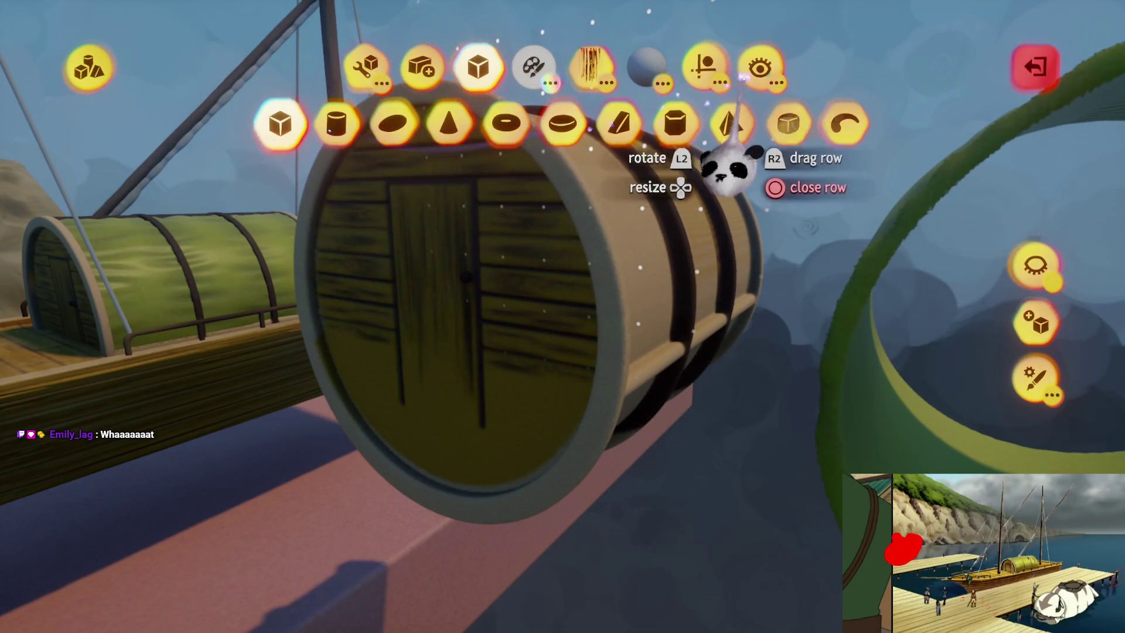
{"action": "left_click", "coordinate": [705, 67]}
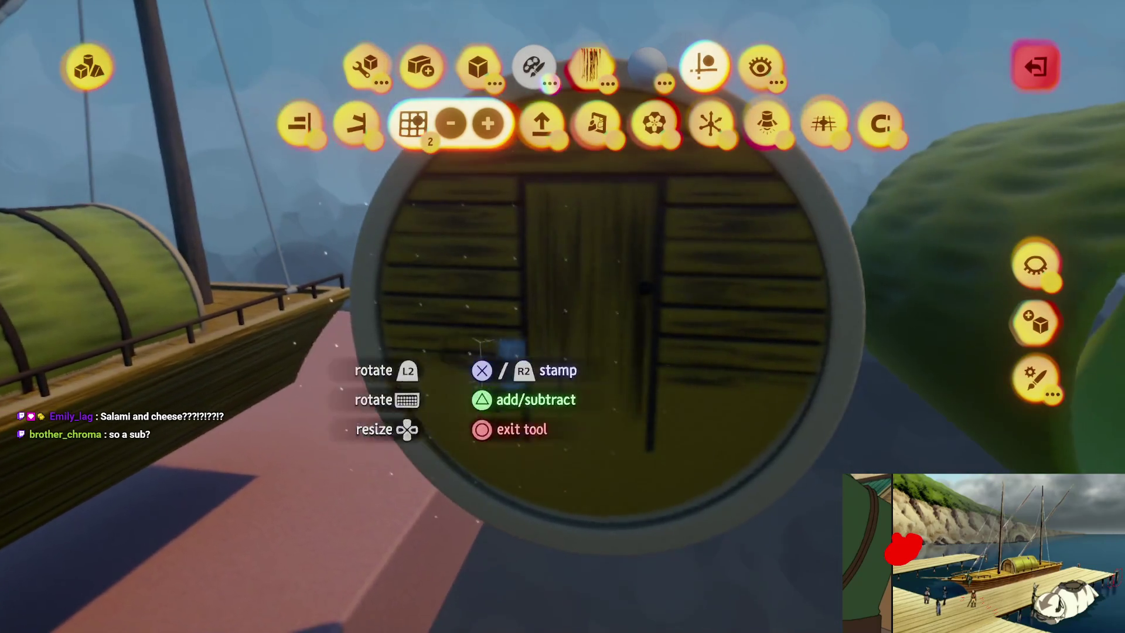
{"action": "key", "text": "c"}
{"action": "left_click", "coordinate": [670, 448]}
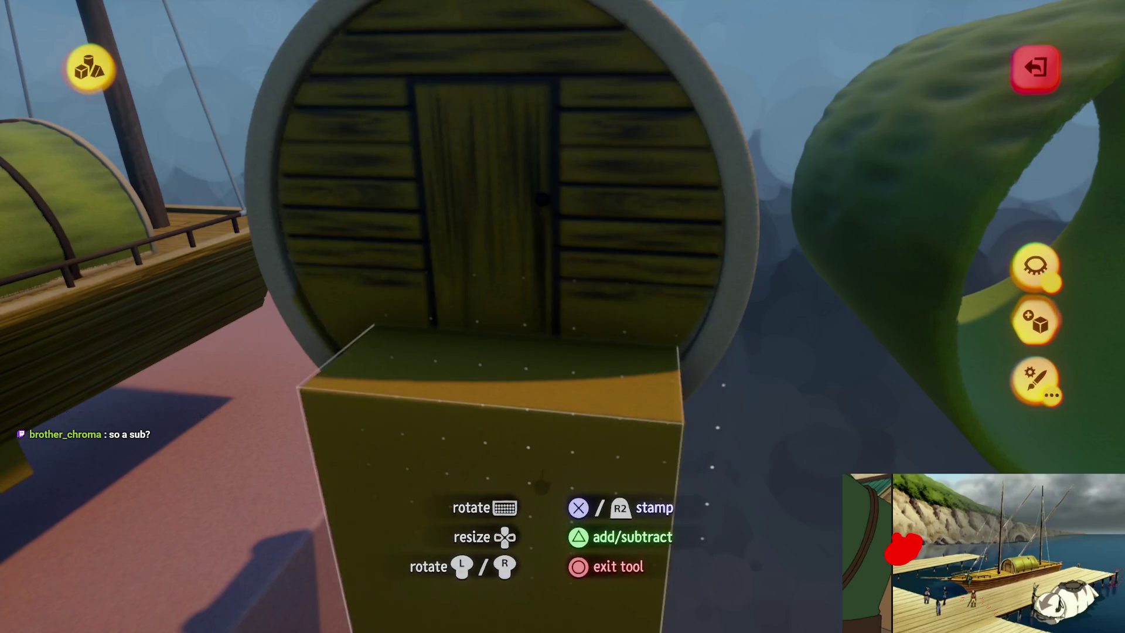
{"action": "left_click", "coordinate": [543, 487]}
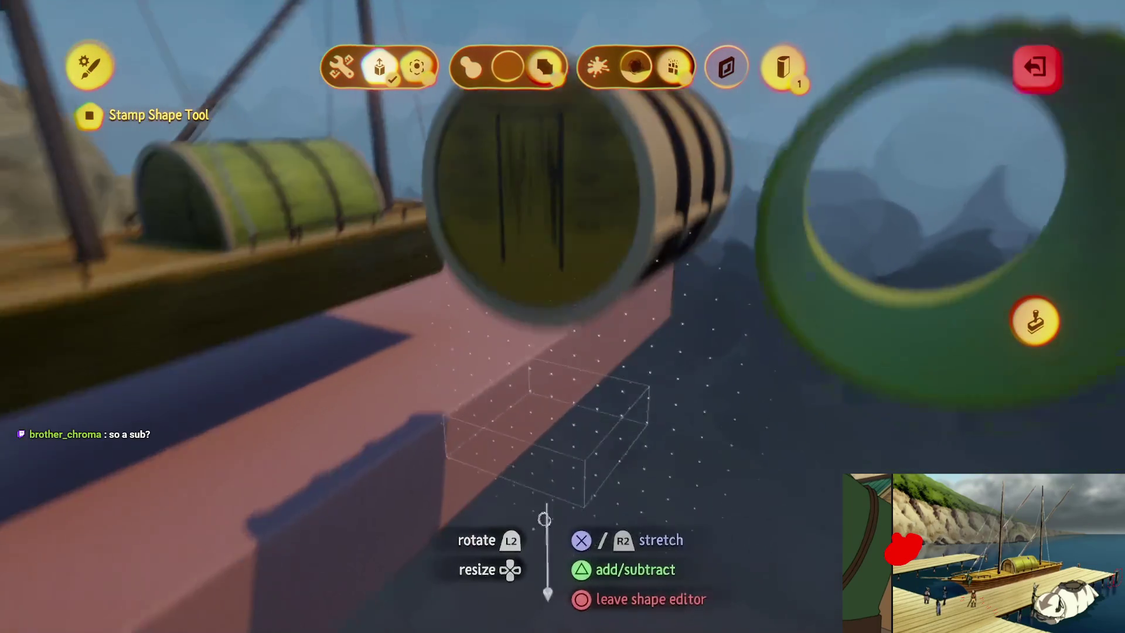
{"action": "key", "text": "Escape"}
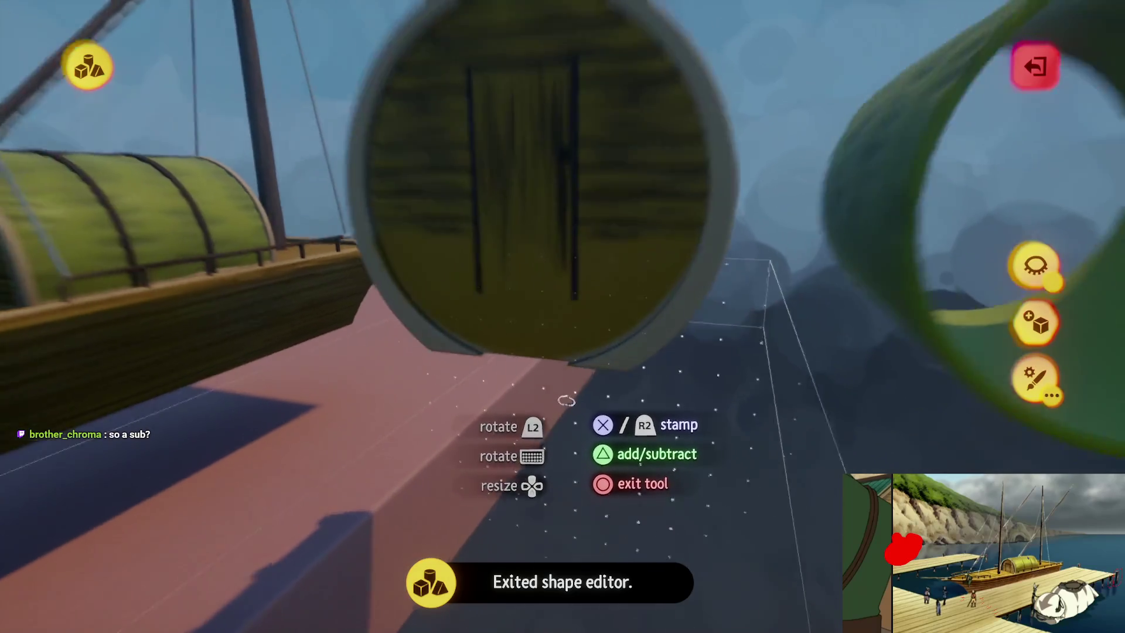
{"action": "left_click", "coordinate": [572, 382]}
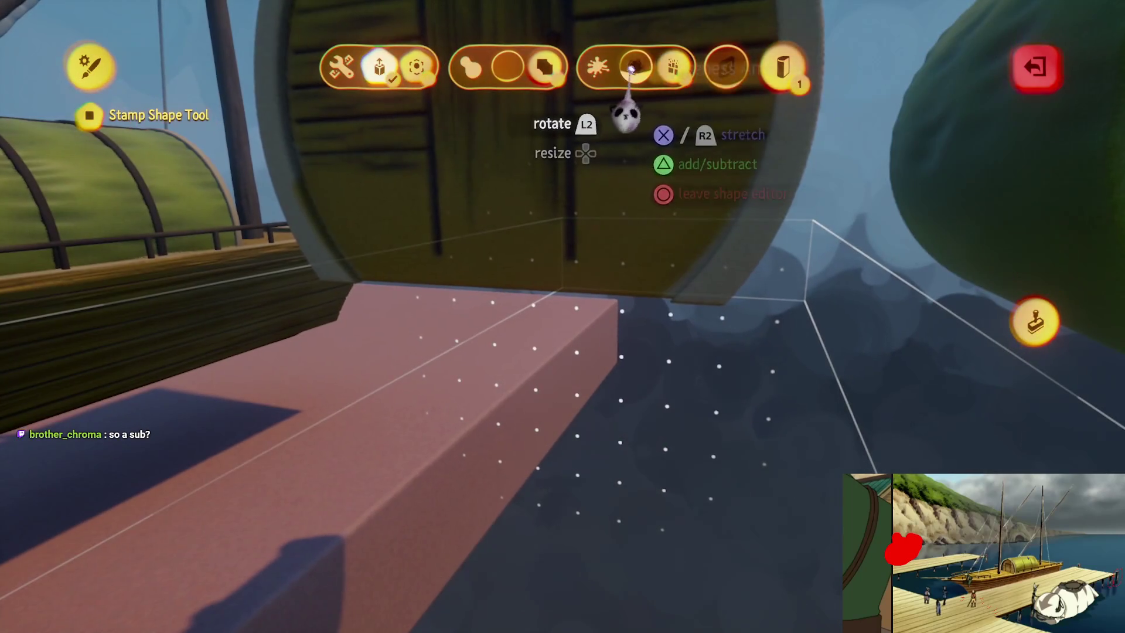
{"action": "key", "text": "Escape"}
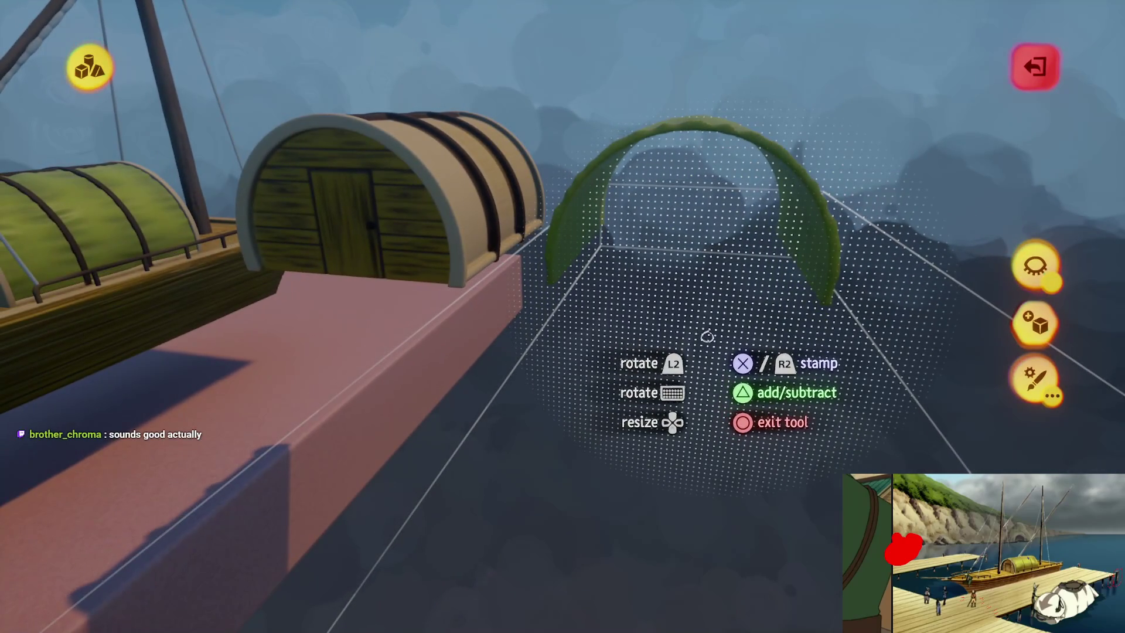
{"action": "key", "text": "Escape"}
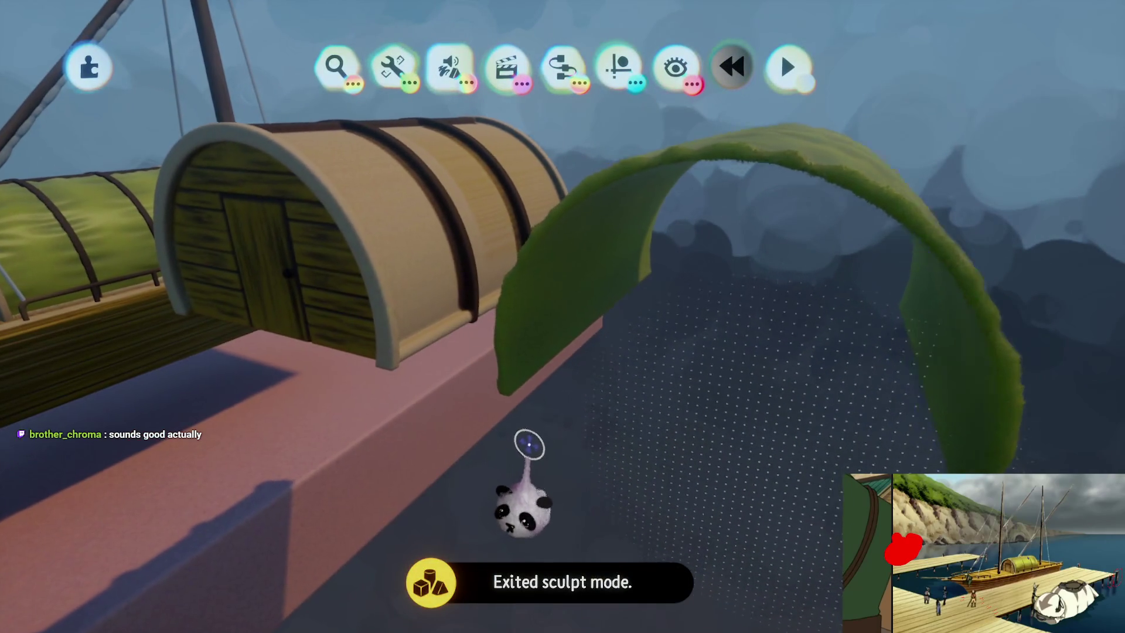
- Start a new sculpture with a sphere stamp in the sky beside the copied barrel
{"action": "mouse_move", "coordinate": [502, 434]}
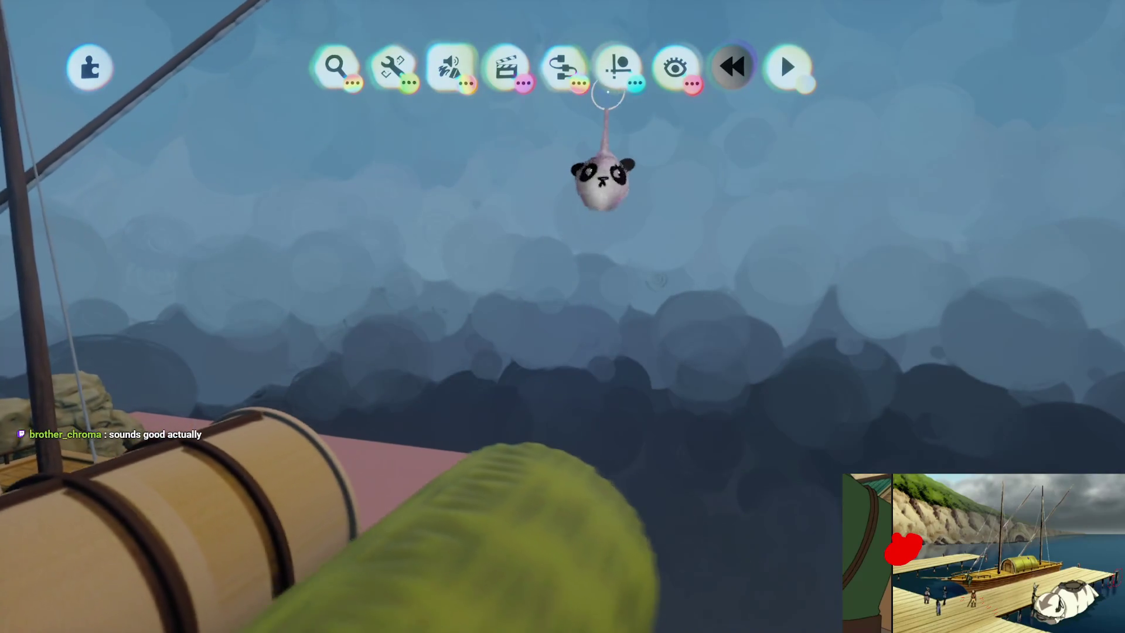
{"action": "left_click", "coordinate": [607, 97]}
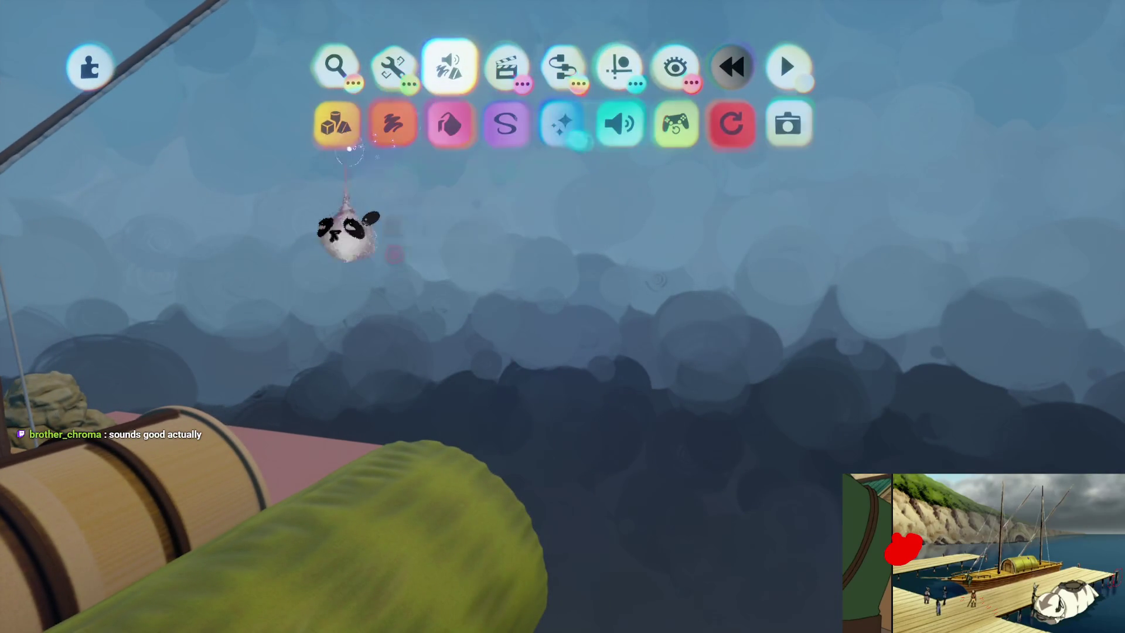
{"action": "left_click", "coordinate": [351, 147]}
{"action": "left_click", "coordinate": [393, 125]}
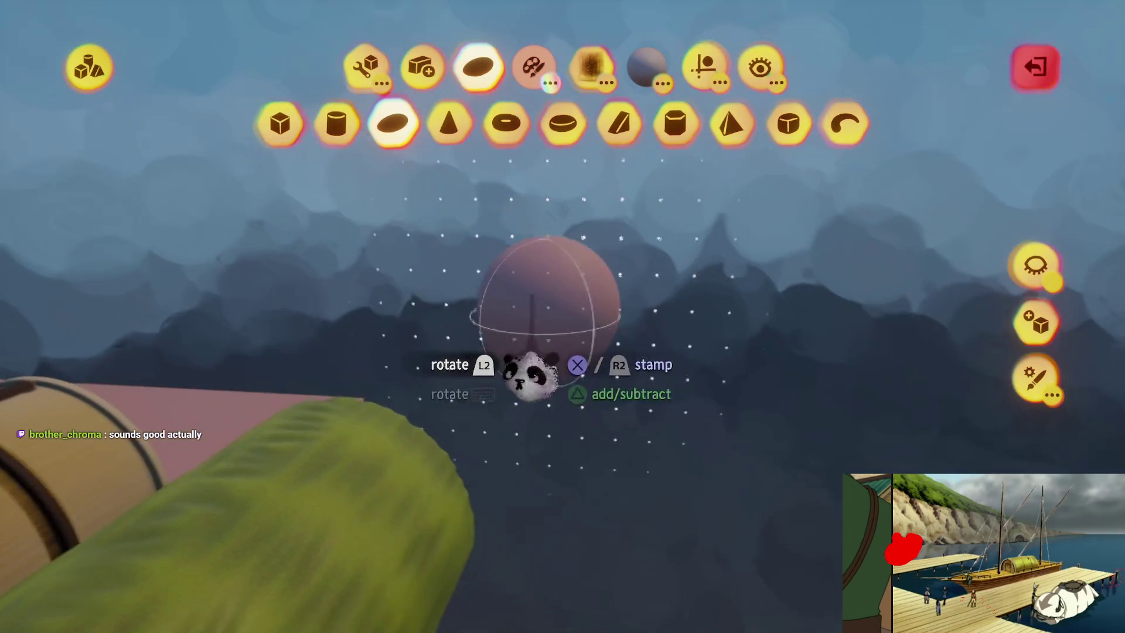
- Colour the sphere stamp brown and stretch it into a long tapered loaf
{"action": "left_click", "coordinate": [550, 79]}
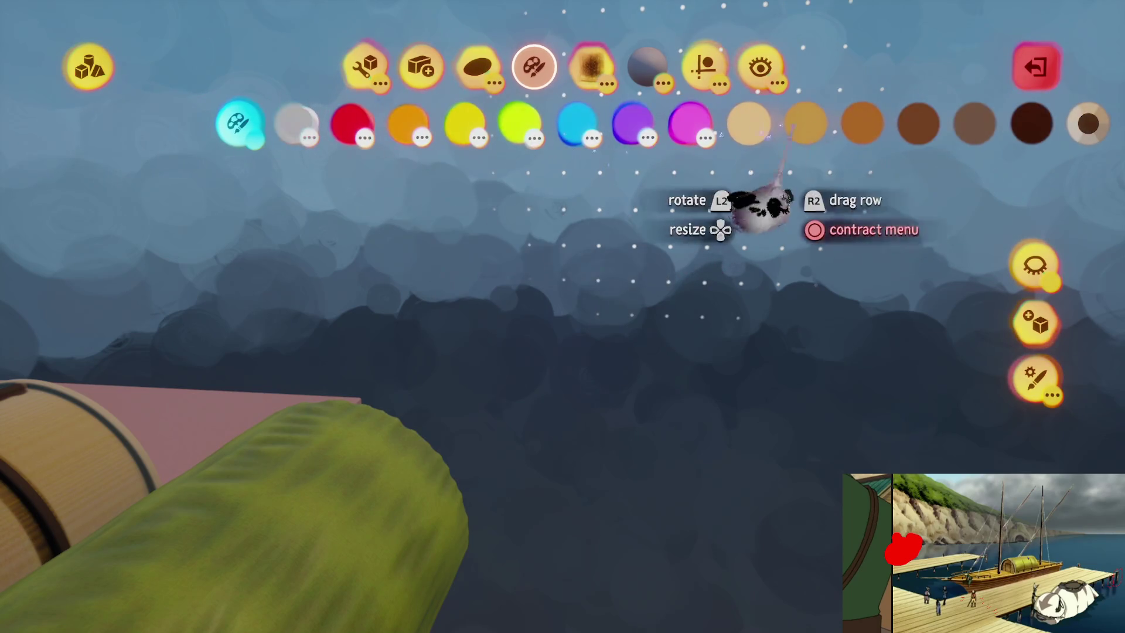
{"action": "left_click", "coordinate": [861, 123]}
{"action": "key", "text": "Escape"}
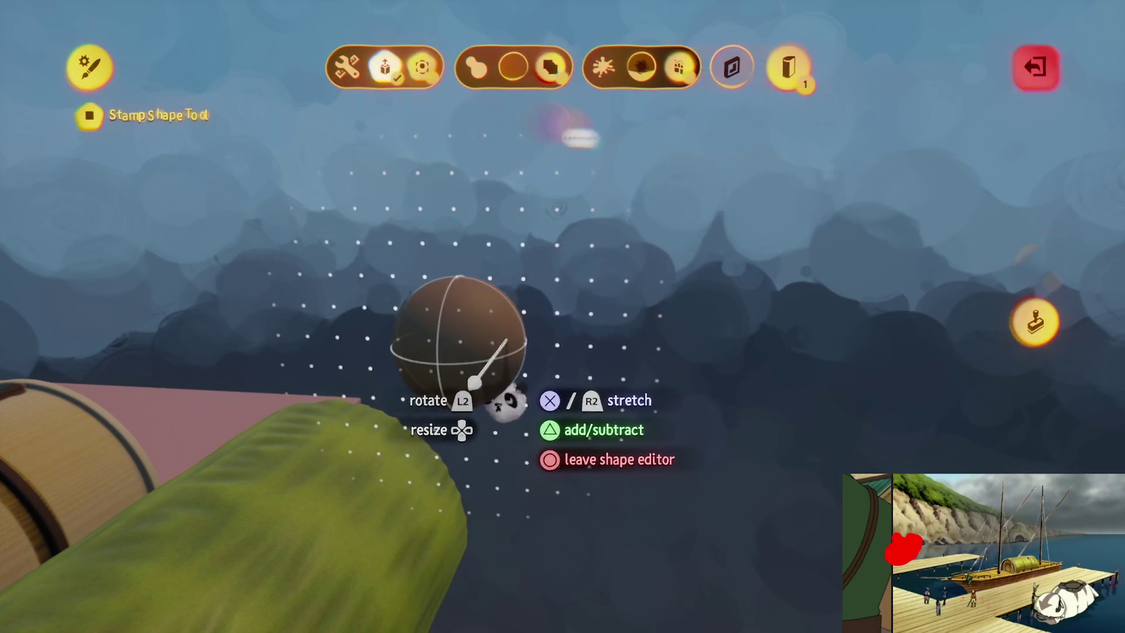
{"action": "mouse_move", "coordinate": [297, 401]}
{"action": "left_mouse_down"}
{"action": "mouse_move", "coordinate": [949, 465]}
{"action": "mouse_move", "coordinate": [1037, 414]}
{"action": "left_mouse_up"}
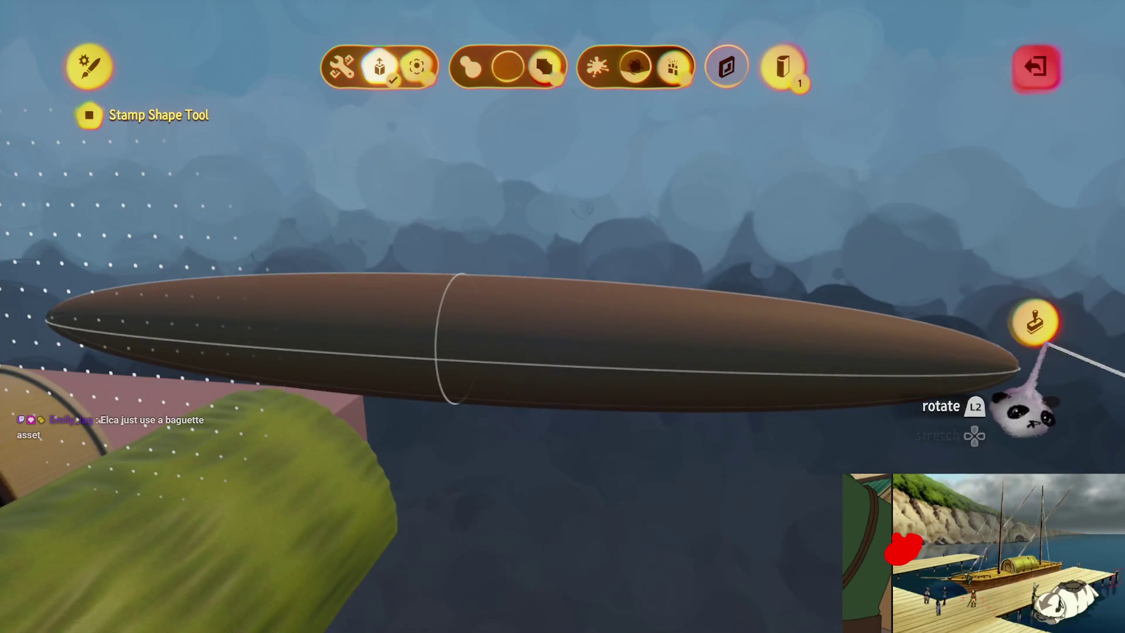
{"action": "key", "text": "Escape"}
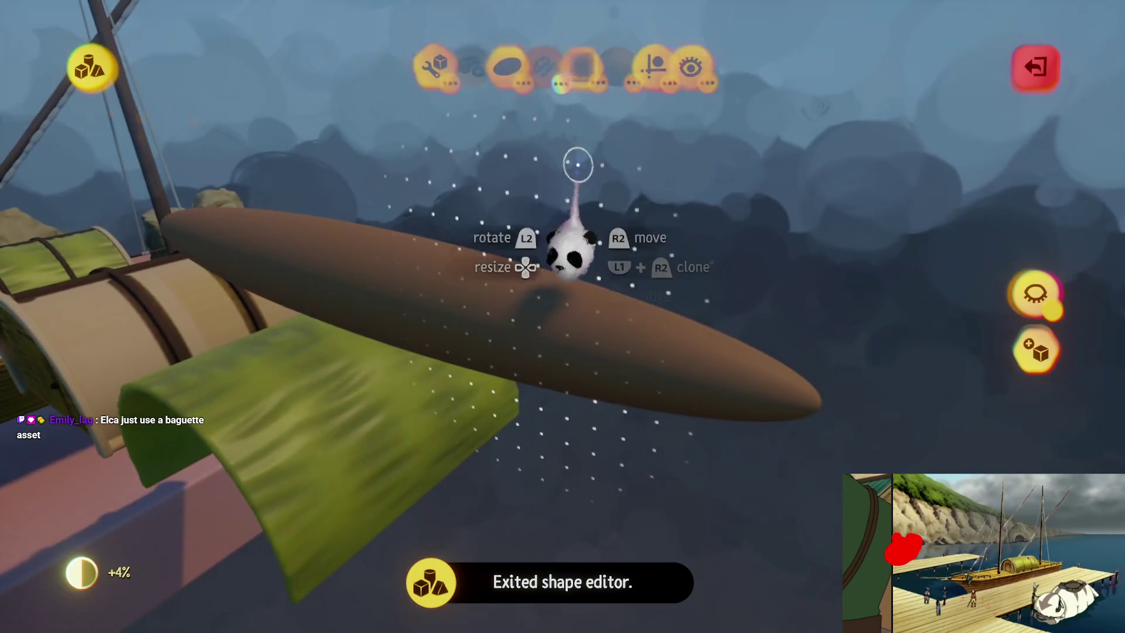
- Try a stretched brown cube slab, then discard it and close sculpting
{"action": "left_click", "coordinate": [703, 64]}
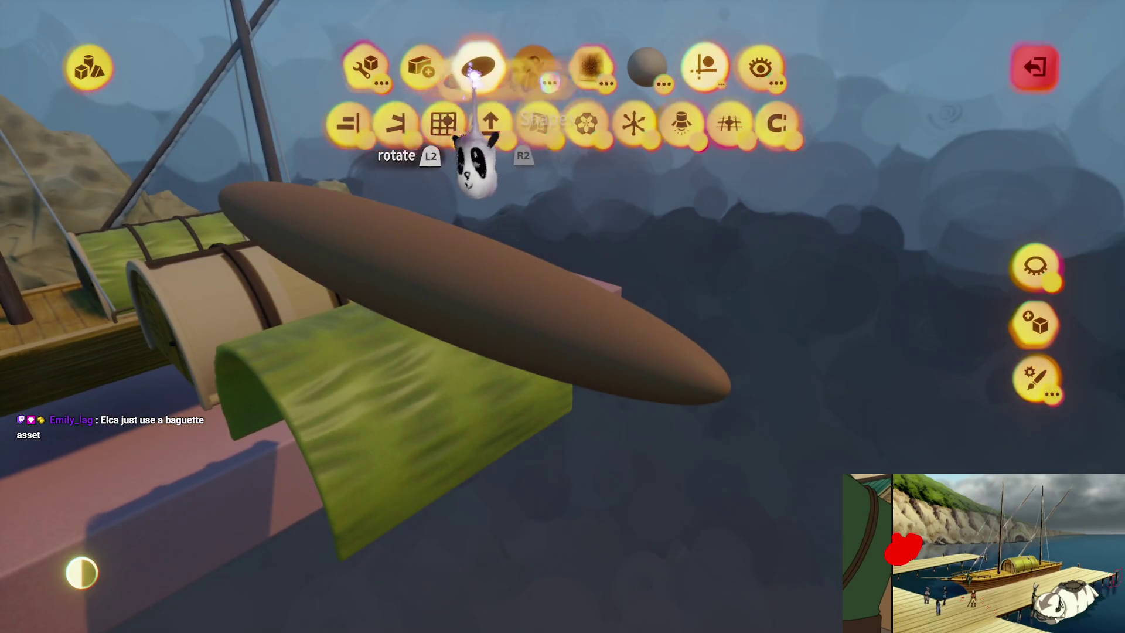
{"action": "left_click", "coordinate": [473, 70]}
{"action": "left_click", "coordinate": [281, 123]}
{"action": "mouse_move", "coordinate": [644, 281]}
{"action": "left_mouse_down"}
{"action": "mouse_move", "coordinate": [640, 564]}
{"action": "mouse_move", "coordinate": [627, 427]}
{"action": "mouse_move", "coordinate": [635, 163]}
{"action": "left_mouse_up"}
{"action": "key", "text": "Escape"}
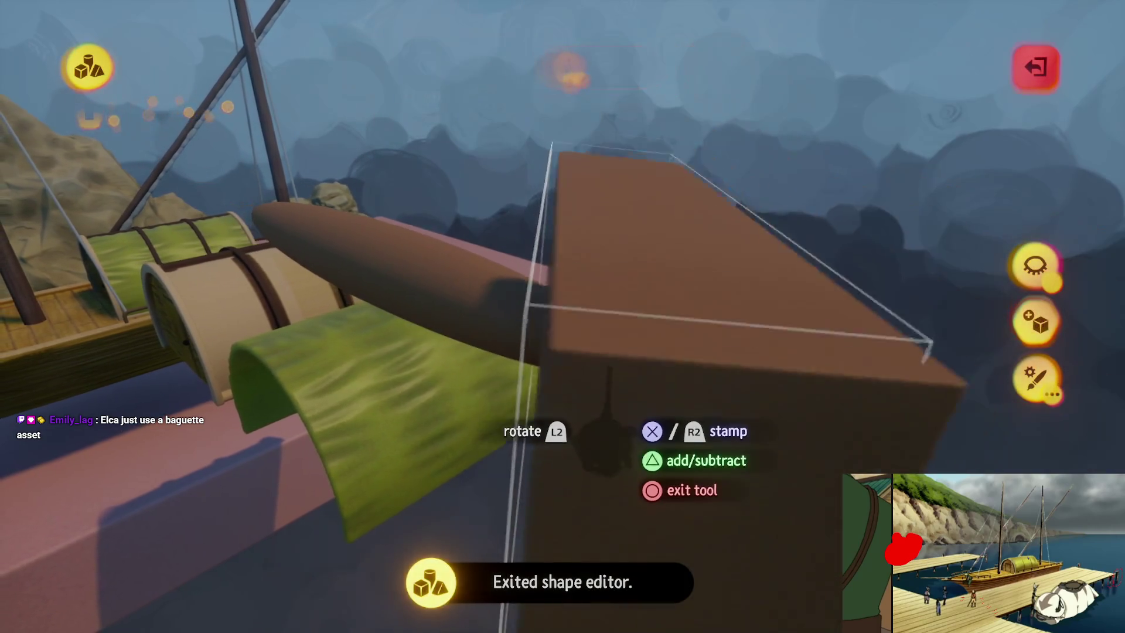
{"action": "key", "text": "Escape"}
{"action": "left_click", "coordinate": [364, 64]}
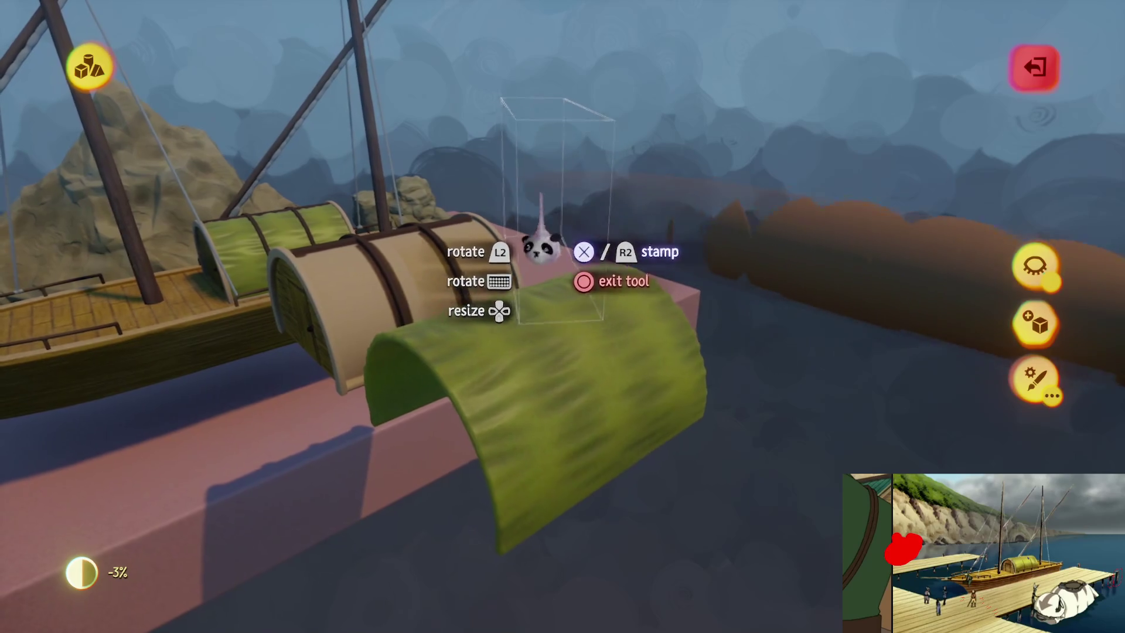
{"action": "key", "text": "Escape"}
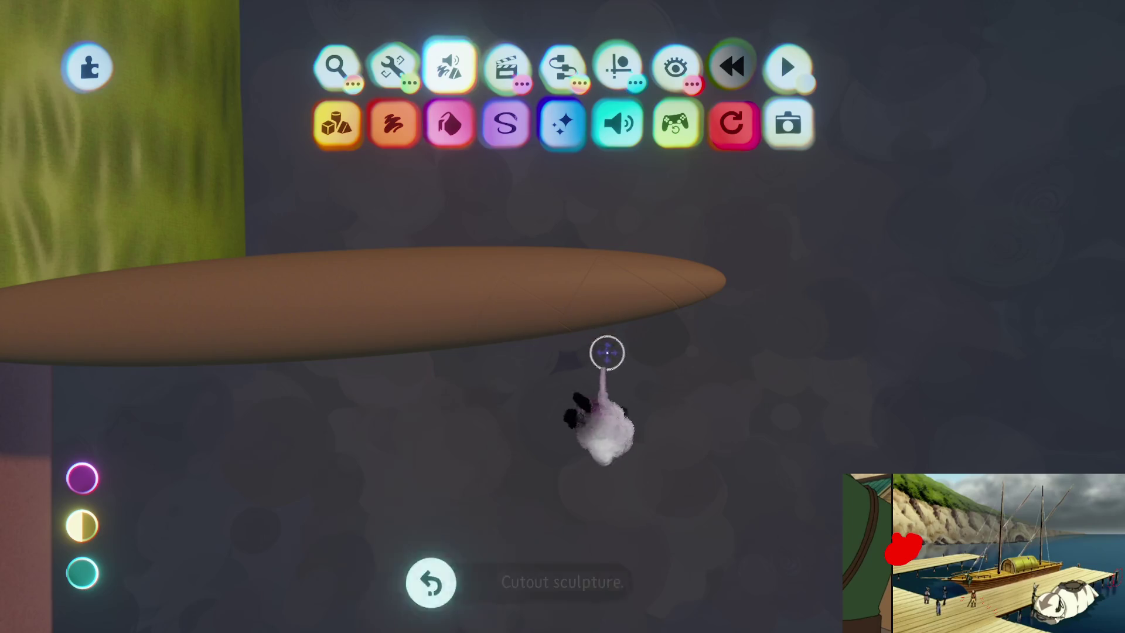
- Cut diagonal scores across the top of the baguette with the Cutout Tool
{"action": "left_click", "coordinate": [593, 293]}
{"action": "left_click", "coordinate": [673, 343]}
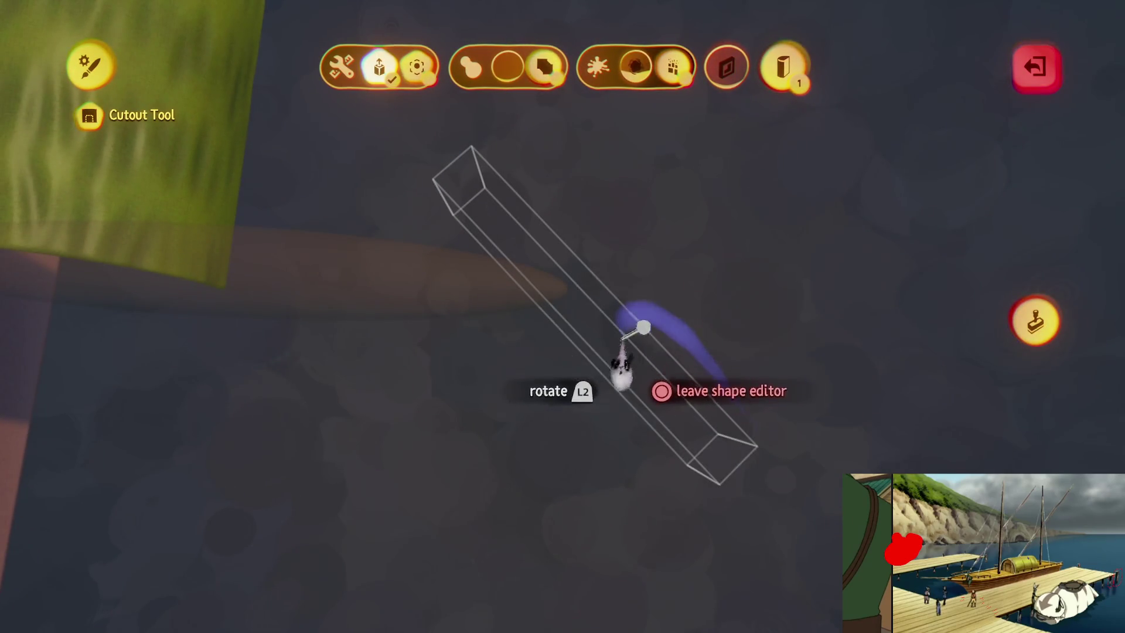
{"action": "key", "text": "Escape"}
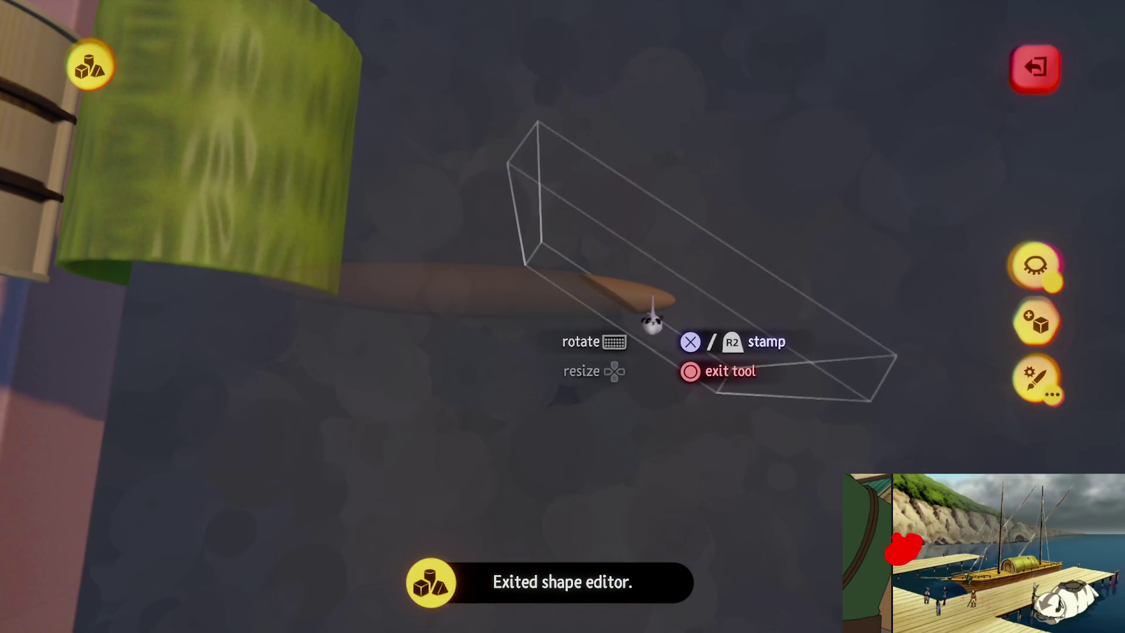
{"action": "left_click", "coordinate": [662, 332]}
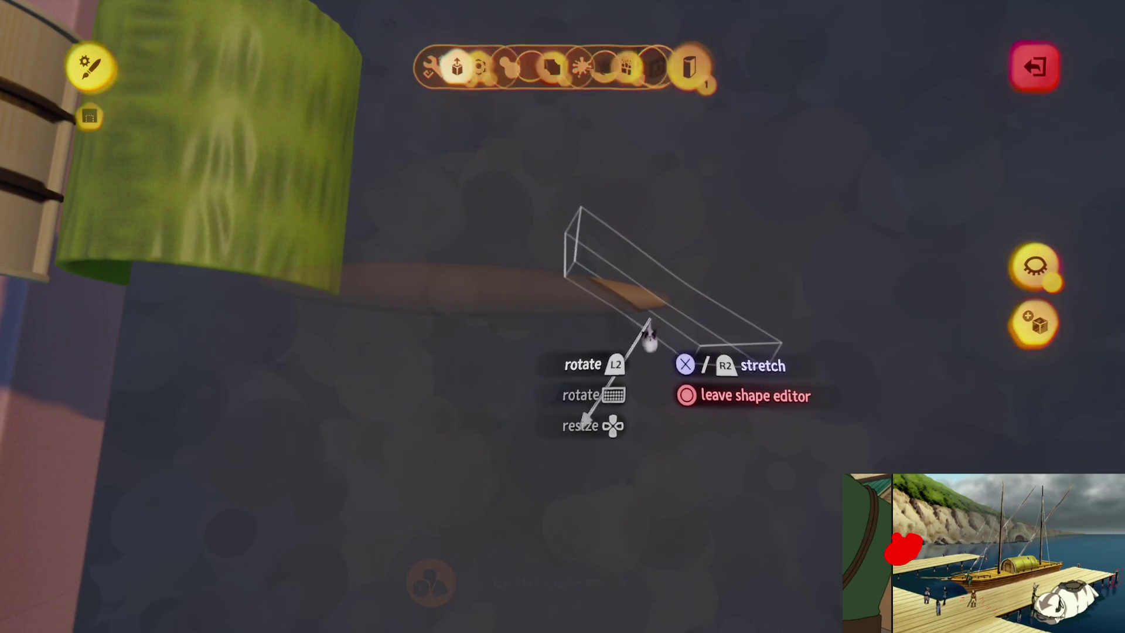
{"action": "key", "text": "Escape"}
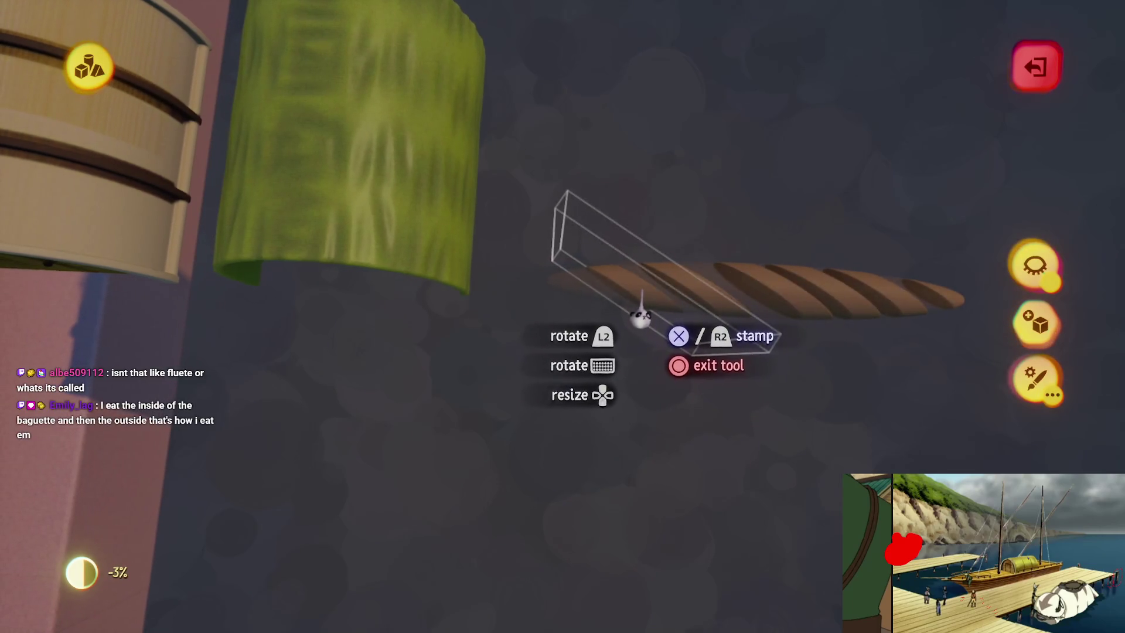
{"action": "key", "text": "Escape"}
- Turn the baguette and move it up beside the cabin
{"action": "mouse_move", "coordinate": [556, 328]}
{"action": "left_mouse_down"}
{"action": "mouse_move", "coordinate": [592, 326]}
{"action": "mouse_move", "coordinate": [575, 364]}
{"action": "mouse_move", "coordinate": [602, 339]}
{"action": "mouse_move", "coordinate": [492, 339]}
{"action": "left_mouse_up"}
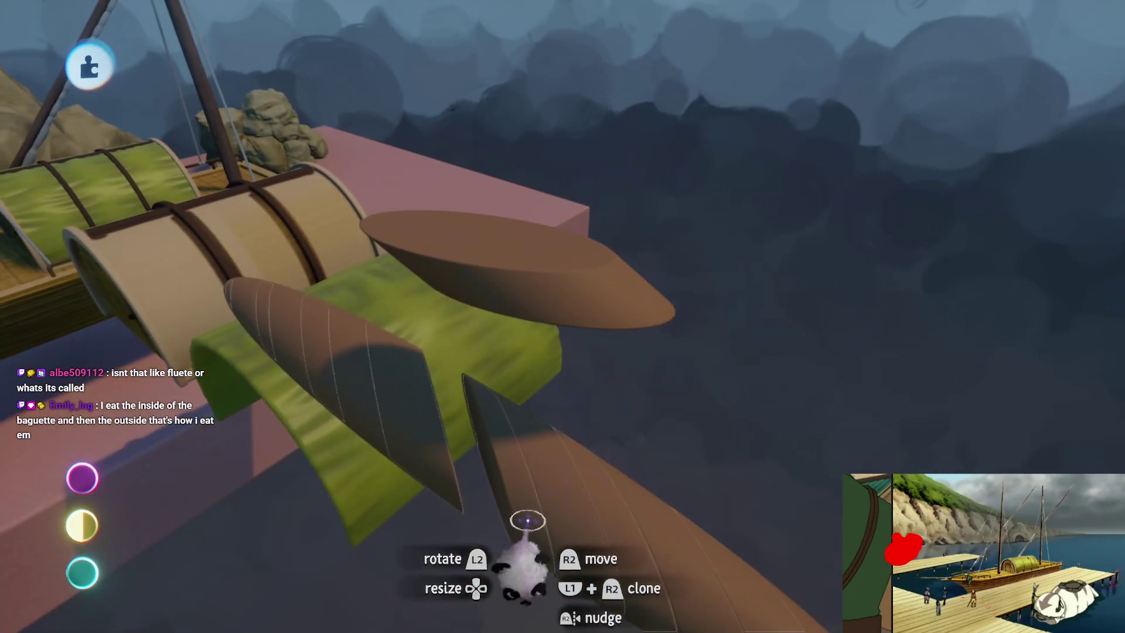
{"action": "left_click_drag", "start_coordinate": [527, 521], "coordinate": [571, 358]}
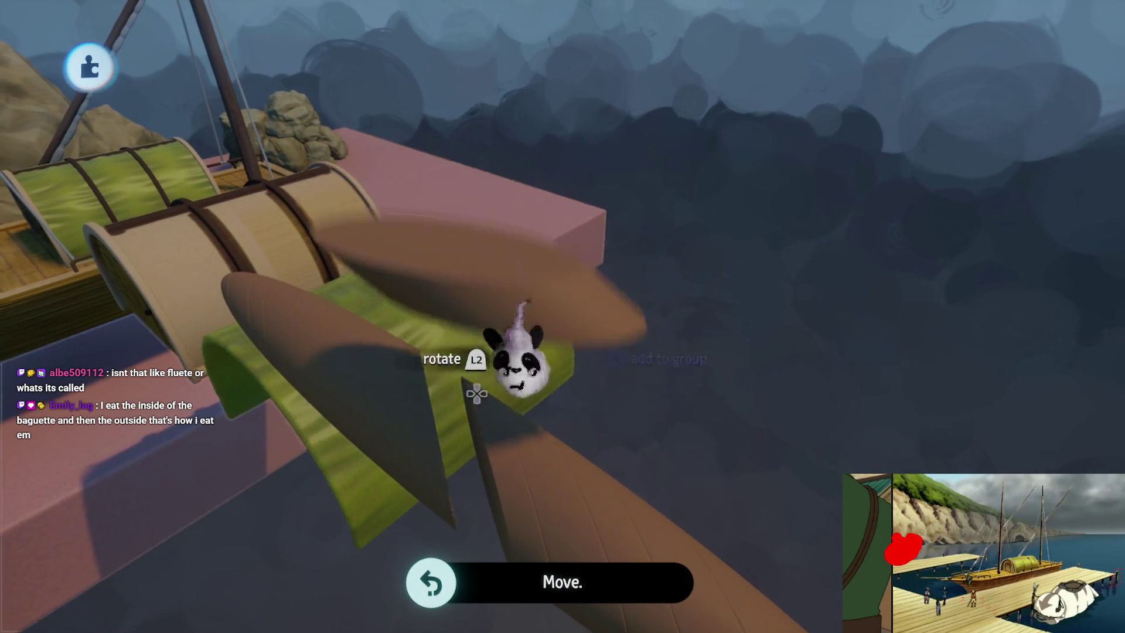
{"action": "mouse_move", "coordinate": [567, 490]}
{"action": "left_mouse_down"}
{"action": "mouse_move", "coordinate": [585, 535]}
{"action": "mouse_move", "coordinate": [607, 515]}
{"action": "mouse_move", "coordinate": [585, 297]}
{"action": "mouse_move", "coordinate": [615, 514]}
{"action": "mouse_move", "coordinate": [585, 459]}
{"action": "mouse_move", "coordinate": [573, 344]}
{"action": "mouse_move", "coordinate": [575, 452]}
{"action": "mouse_move", "coordinate": [547, 326]}
{"action": "mouse_move", "coordinate": [575, 457]}
{"action": "mouse_move", "coordinate": [522, 439]}
{"action": "mouse_move", "coordinate": [585, 334]}
{"action": "mouse_move", "coordinate": [600, 382]}
{"action": "mouse_move", "coordinate": [595, 359]}
{"action": "mouse_move", "coordinate": [570, 450]}
{"action": "mouse_move", "coordinate": [570, 414]}
{"action": "mouse_move", "coordinate": [465, 301]}
{"action": "left_mouse_up"}
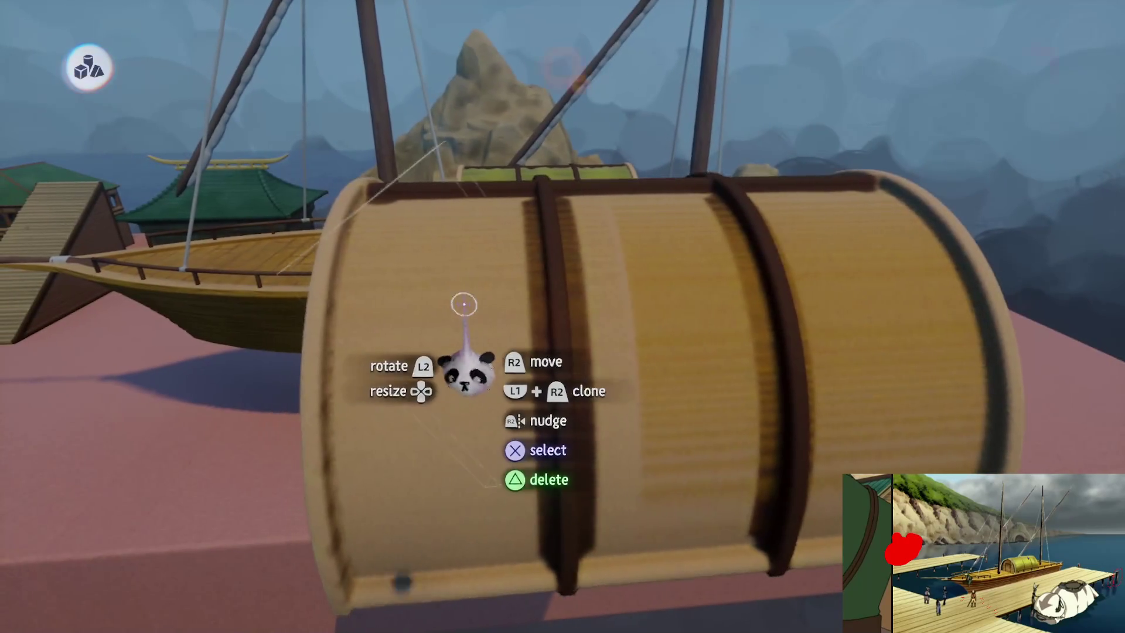
- Enable mirroring on the barrel cabin and open its sculpture Inner Properties for looseness
{"action": "key", "text": "Tab"}
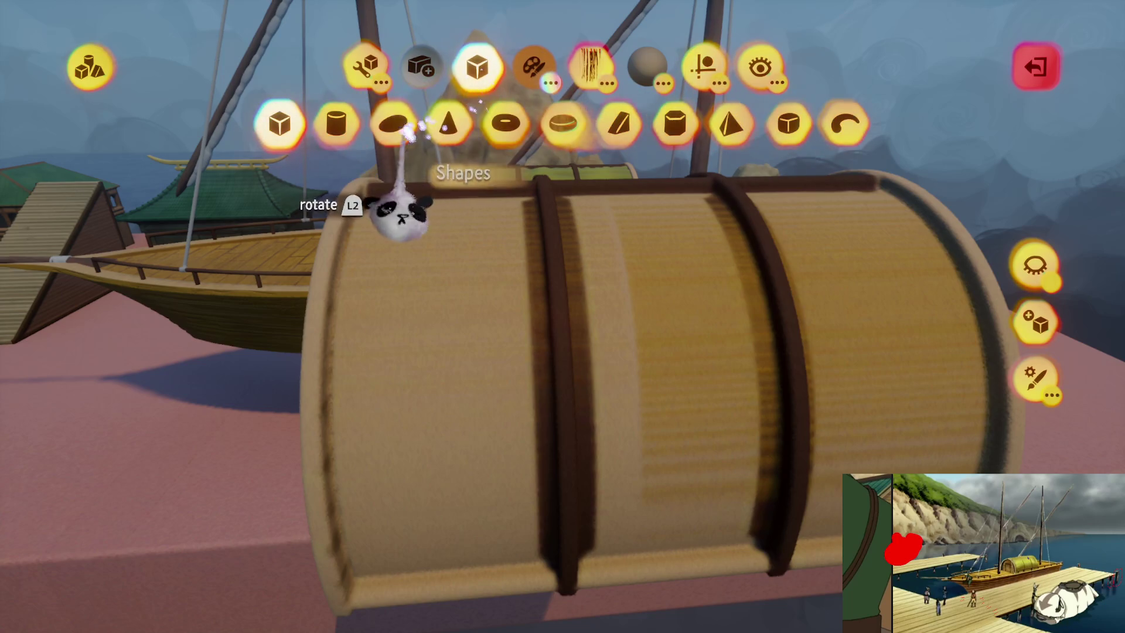
{"action": "mouse_move", "coordinate": [548, 375]}
{"action": "left_mouse_down"}
{"action": "mouse_move", "coordinate": [593, 390]}
{"action": "mouse_move", "coordinate": [594, 412]}
{"action": "mouse_move", "coordinate": [557, 326]}
{"action": "mouse_move", "coordinate": [672, 138]}
{"action": "left_mouse_up"}
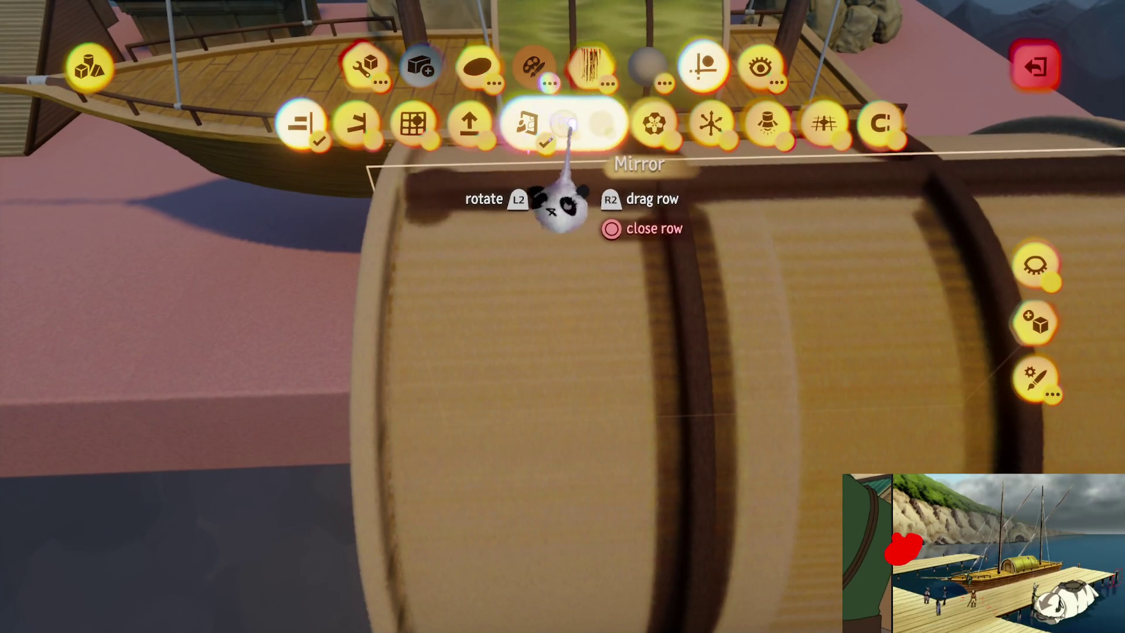
{"action": "left_click", "coordinate": [563, 125]}
{"action": "mouse_move", "coordinate": [565, 216]}
{"action": "left_mouse_down"}
{"action": "mouse_move", "coordinate": [444, 221]}
{"action": "mouse_move", "coordinate": [582, 176]}
{"action": "mouse_move", "coordinate": [571, 375]}
{"action": "left_mouse_up"}
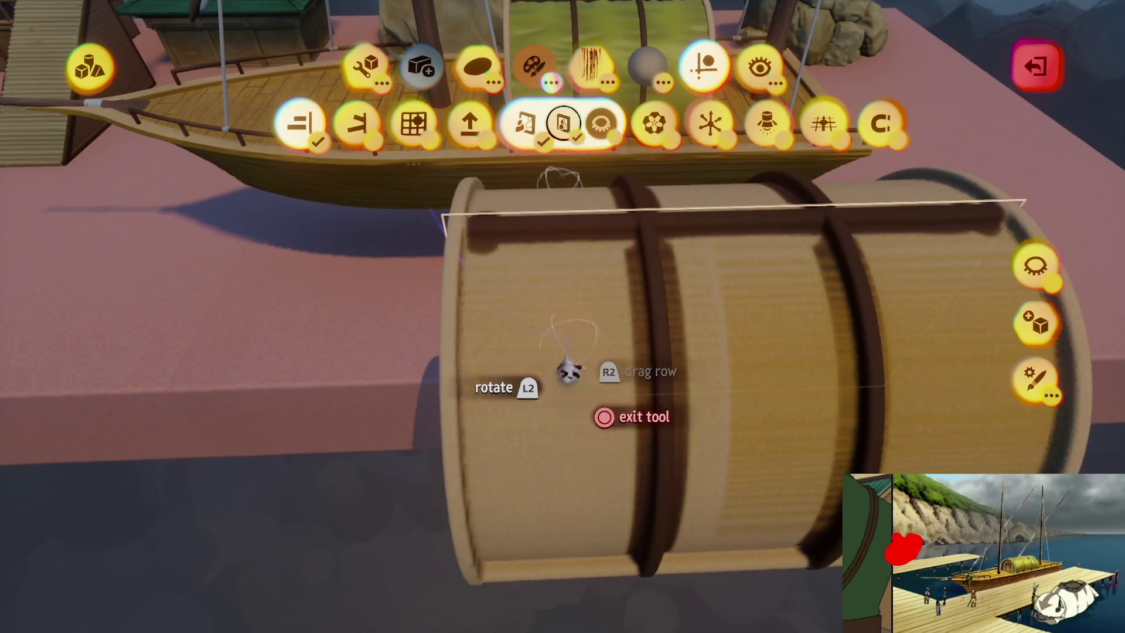
{"action": "key", "text": "Escape"}
{"action": "key", "text": "Escape"}
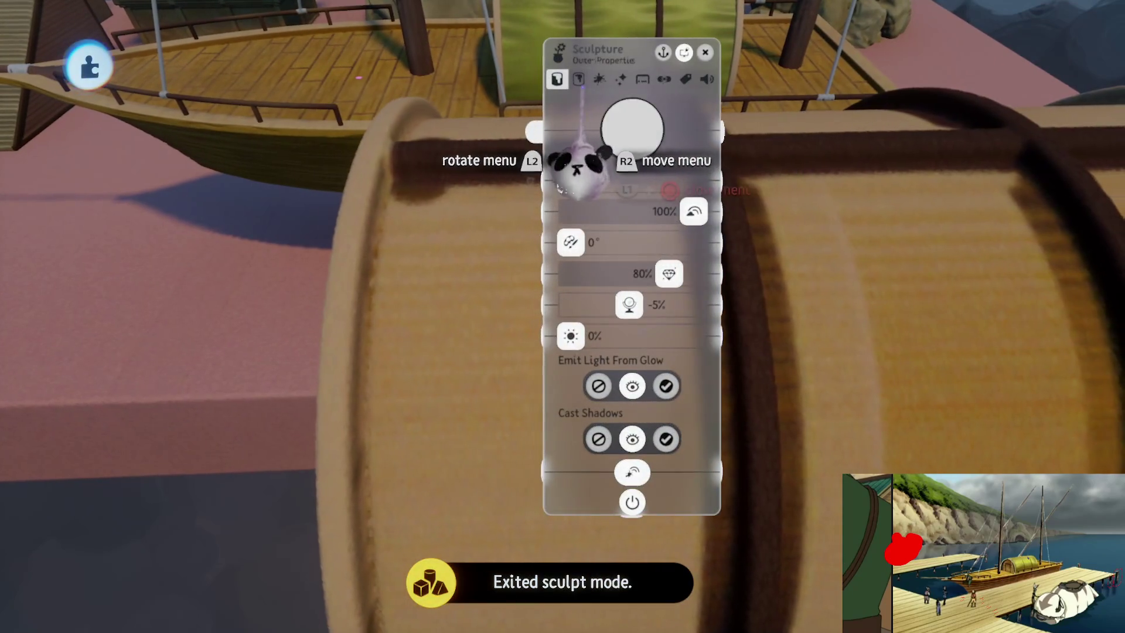
{"action": "left_click", "coordinate": [580, 79]}
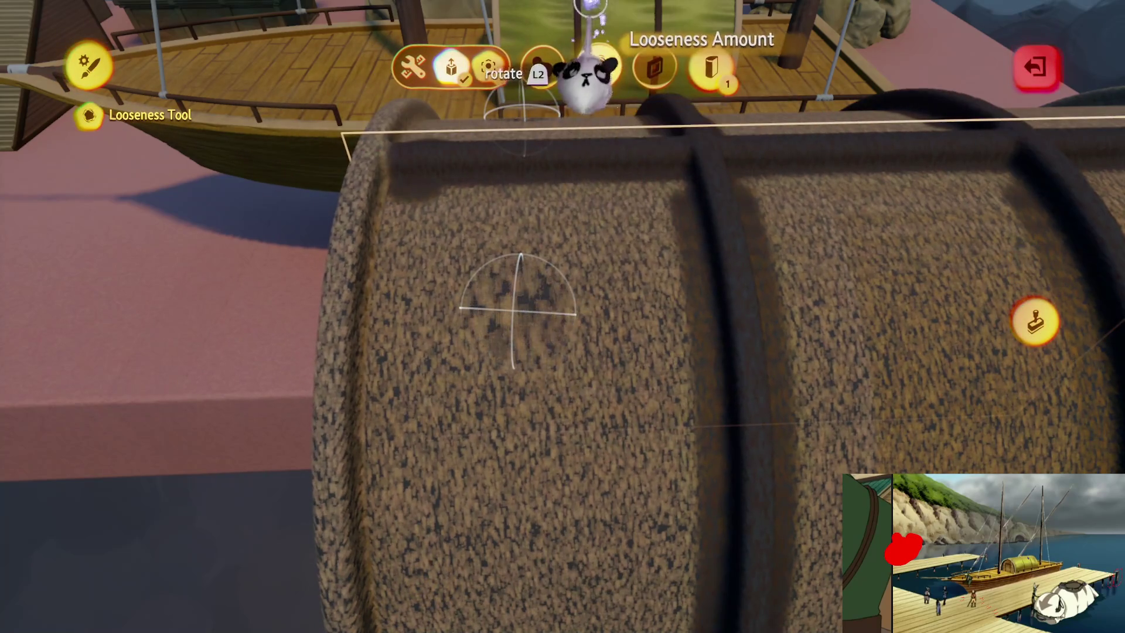
- Smear the Looseness Tool down and along the barrel cabin's sides for patchy dark flecks, then exit sculpting
{"action": "key", "text": "Escape"}
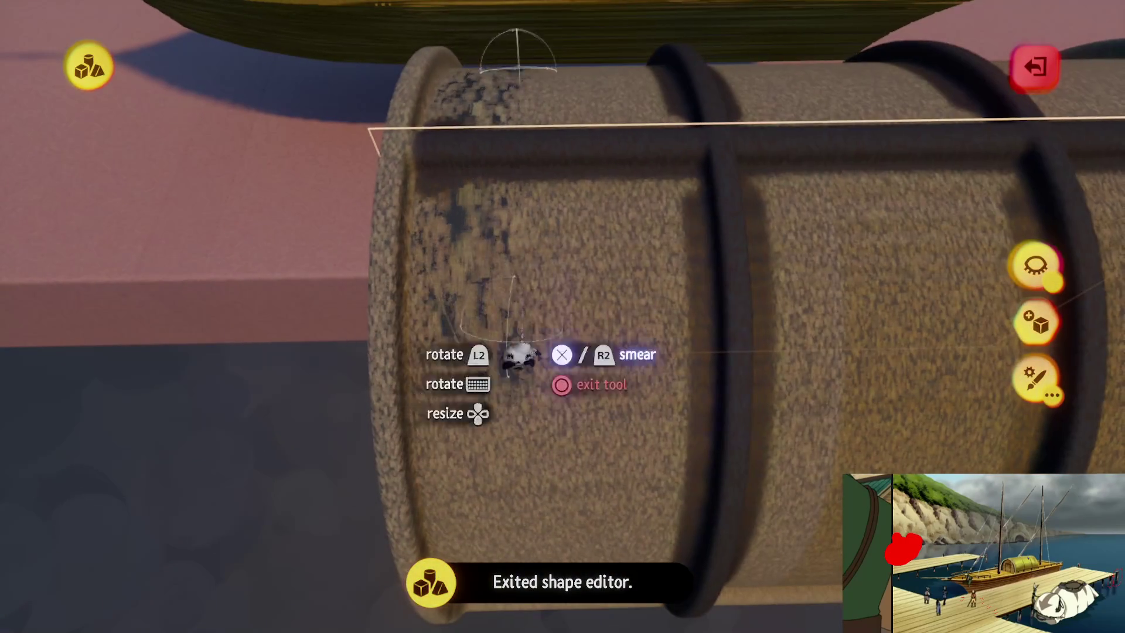
{"action": "mouse_move", "coordinate": [486, 279]}
{"action": "left_mouse_down"}
{"action": "mouse_move", "coordinate": [573, 359]}
{"action": "mouse_move", "coordinate": [615, 469]}
{"action": "mouse_move", "coordinate": [497, 251]}
{"action": "mouse_move", "coordinate": [445, 363]}
{"action": "mouse_move", "coordinate": [452, 389]}
{"action": "mouse_move", "coordinate": [502, 382]}
{"action": "mouse_move", "coordinate": [516, 275]}
{"action": "left_mouse_up"}
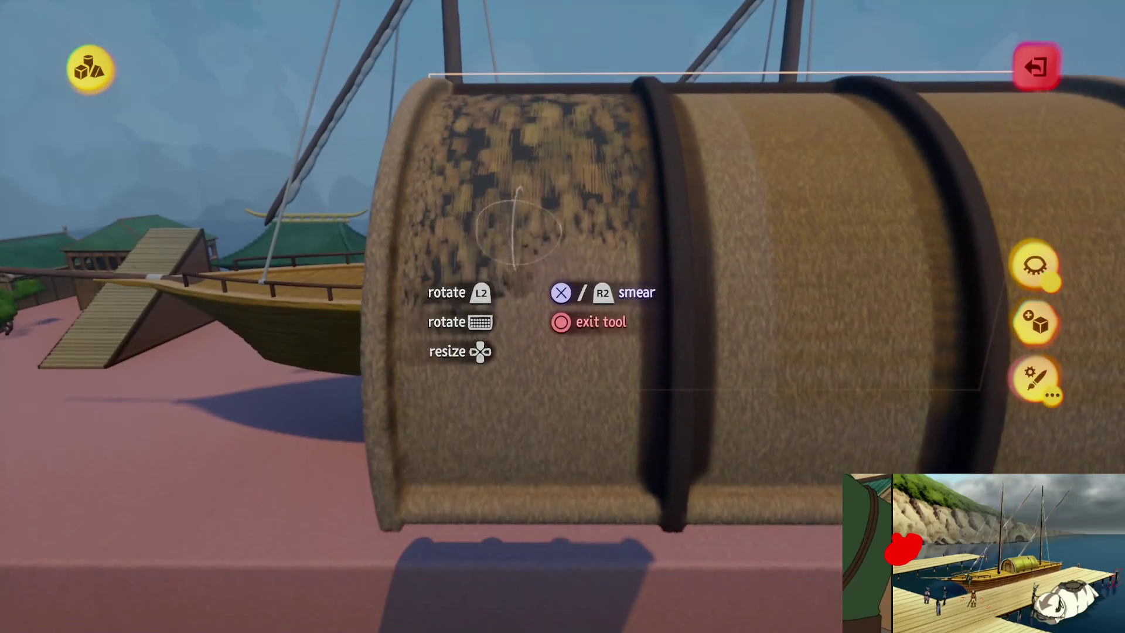
{"action": "mouse_move", "coordinate": [555, 237]}
{"action": "left_mouse_down"}
{"action": "mouse_move", "coordinate": [587, 354]}
{"action": "mouse_move", "coordinate": [487, 321]}
{"action": "mouse_move", "coordinate": [554, 445]}
{"action": "mouse_move", "coordinate": [587, 432]}
{"action": "mouse_move", "coordinate": [566, 431]}
{"action": "mouse_move", "coordinate": [579, 223]}
{"action": "mouse_move", "coordinate": [577, 339]}
{"action": "mouse_move", "coordinate": [535, 263]}
{"action": "mouse_move", "coordinate": [562, 374]}
{"action": "left_mouse_up"}
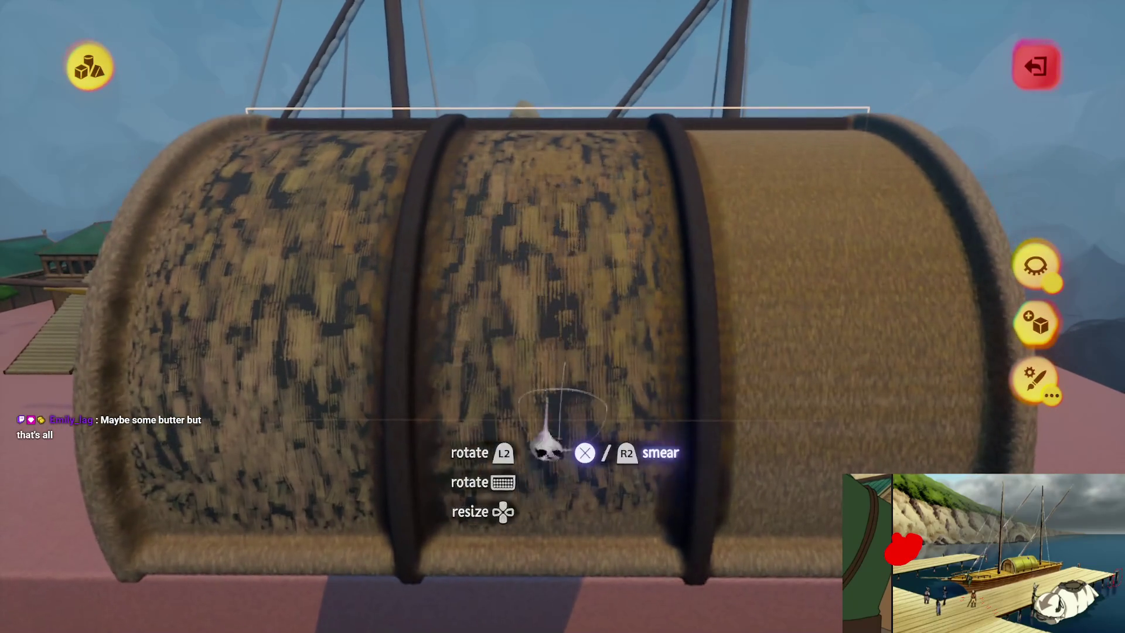
{"action": "left_click_drag", "start_coordinate": [548, 448], "coordinate": [575, 456]}
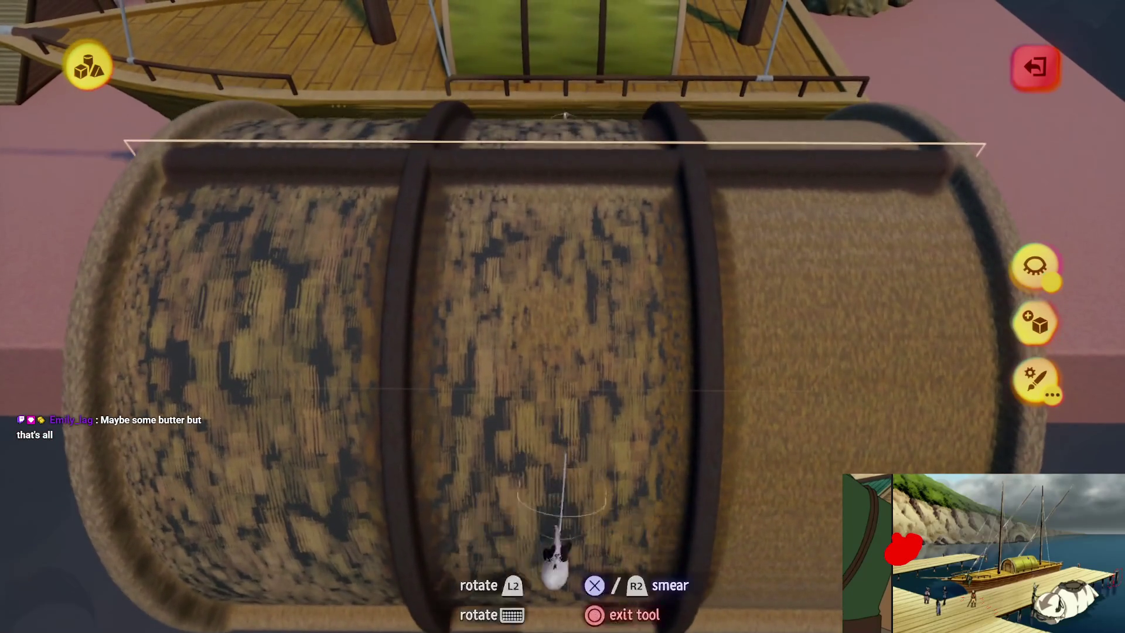
{"action": "mouse_move", "coordinate": [534, 281]}
{"action": "left_mouse_down"}
{"action": "mouse_move", "coordinate": [530, 271]}
{"action": "mouse_move", "coordinate": [561, 269]}
{"action": "mouse_move", "coordinate": [575, 369]}
{"action": "mouse_move", "coordinate": [547, 327]}
{"action": "mouse_move", "coordinate": [574, 344]}
{"action": "mouse_move", "coordinate": [575, 363]}
{"action": "left_mouse_up"}
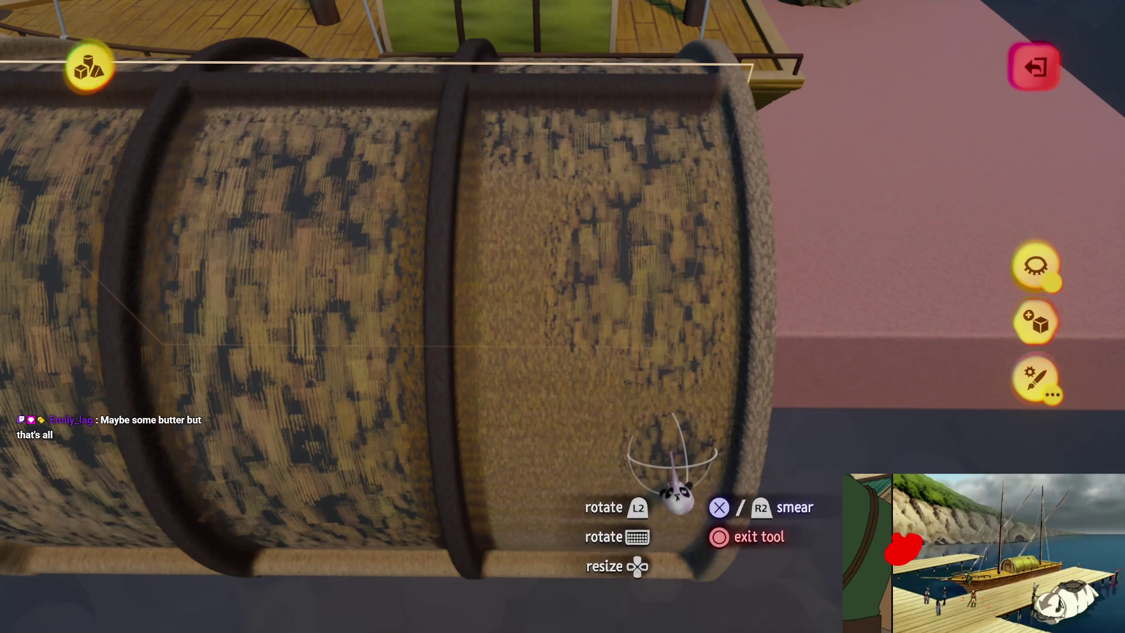
{"action": "mouse_move", "coordinate": [533, 442]}
{"action": "left_mouse_down"}
{"action": "mouse_move", "coordinate": [571, 381]}
{"action": "mouse_move", "coordinate": [550, 226]}
{"action": "mouse_move", "coordinate": [617, 349]}
{"action": "mouse_move", "coordinate": [552, 337]}
{"action": "mouse_move", "coordinate": [533, 363]}
{"action": "left_mouse_up"}
{"action": "mouse_move", "coordinate": [523, 439]}
{"action": "left_mouse_down"}
{"action": "mouse_move", "coordinate": [572, 447]}
{"action": "mouse_move", "coordinate": [573, 314]}
{"action": "mouse_move", "coordinate": [572, 452]}
{"action": "mouse_move", "coordinate": [601, 402]}
{"action": "mouse_move", "coordinate": [553, 349]}
{"action": "mouse_move", "coordinate": [553, 445]}
{"action": "left_mouse_up"}
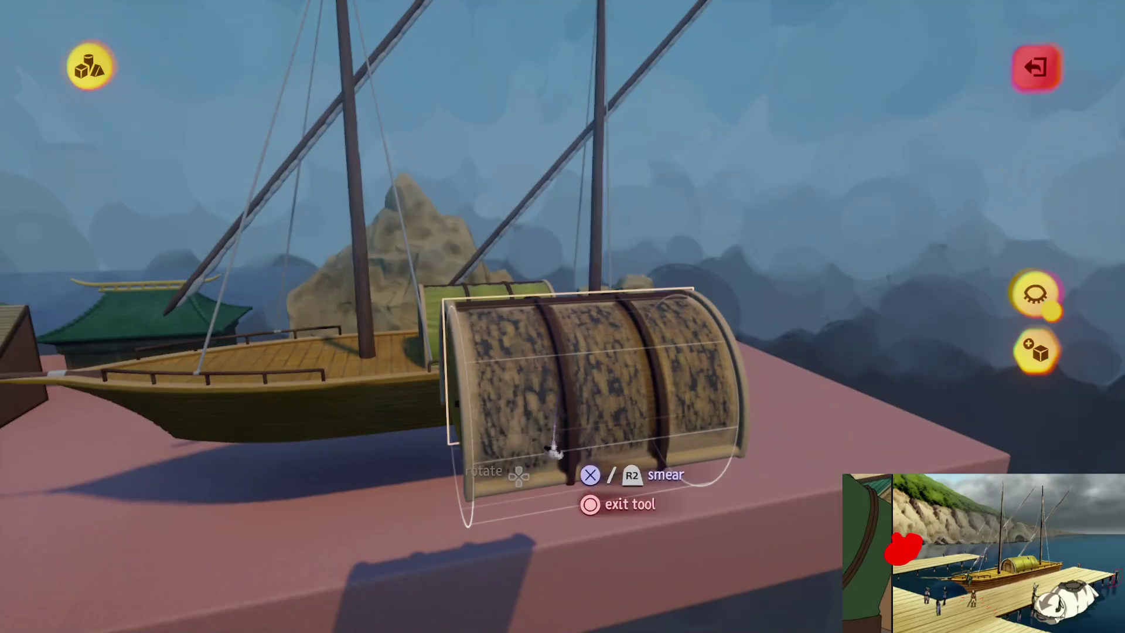
{"action": "key", "text": "Escape"}
{"action": "mouse_move", "coordinate": [642, 377]}
{"action": "left_mouse_down"}
{"action": "mouse_move", "coordinate": [575, 377]}
{"action": "mouse_move", "coordinate": [568, 334]}
{"action": "mouse_move", "coordinate": [582, 343]}
{"action": "mouse_move", "coordinate": [572, 342]}
{"action": "mouse_move", "coordinate": [581, 376]}
{"action": "left_mouse_up"}
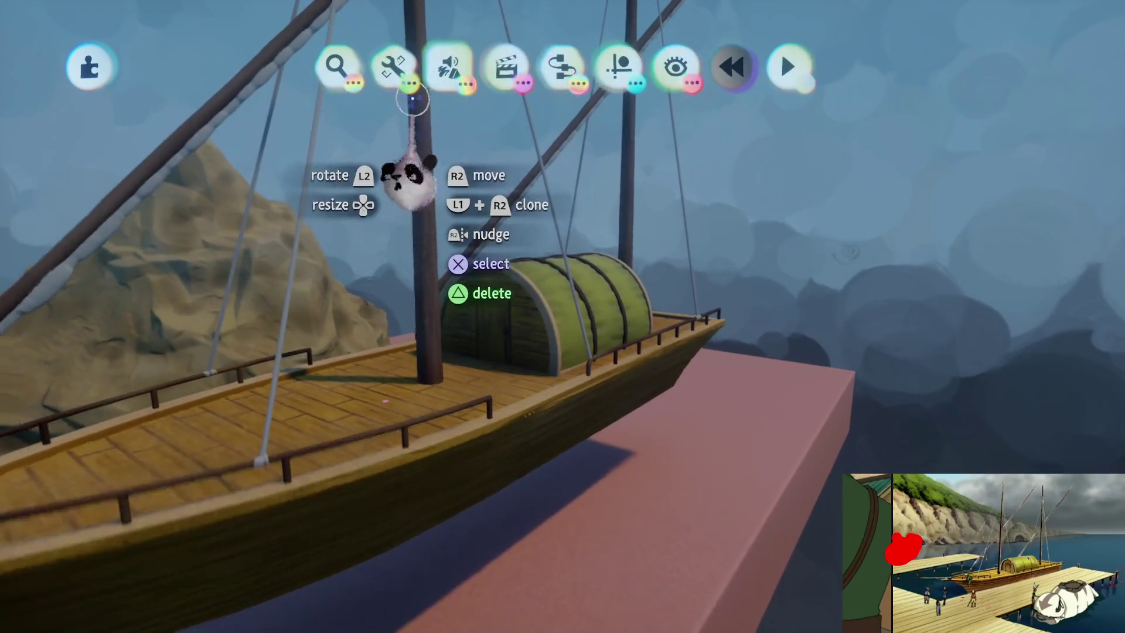
- Try Adjust Detail on the hull, then drag the ship's pieces together across the pink platform
{"action": "left_click", "coordinate": [398, 74]}
{"action": "left_click", "coordinate": [788, 123]}
{"action": "mouse_move", "coordinate": [654, 331]}
{"action": "left_mouse_down"}
{"action": "mouse_move", "coordinate": [581, 359]}
{"action": "mouse_move", "coordinate": [595, 427]}
{"action": "mouse_move", "coordinate": [605, 404]}
{"action": "mouse_move", "coordinate": [633, 492]}
{"action": "mouse_move", "coordinate": [602, 327]}
{"action": "mouse_move", "coordinate": [609, 340]}
{"action": "mouse_move", "coordinate": [472, 351]}
{"action": "mouse_move", "coordinate": [444, 399]}
{"action": "mouse_move", "coordinate": [494, 467]}
{"action": "mouse_move", "coordinate": [482, 402]}
{"action": "mouse_move", "coordinate": [508, 475]}
{"action": "mouse_move", "coordinate": [563, 444]}
{"action": "mouse_move", "coordinate": [568, 482]}
{"action": "mouse_move", "coordinate": [562, 447]}
{"action": "mouse_move", "coordinate": [572, 441]}
{"action": "mouse_move", "coordinate": [532, 376]}
{"action": "mouse_move", "coordinate": [575, 432]}
{"action": "mouse_move", "coordinate": [544, 434]}
{"action": "mouse_move", "coordinate": [565, 460]}
{"action": "mouse_move", "coordinate": [467, 532]}
{"action": "mouse_move", "coordinate": [491, 517]}
{"action": "mouse_move", "coordinate": [574, 591]}
{"action": "mouse_move", "coordinate": [564, 494]}
{"action": "mouse_move", "coordinate": [585, 296]}
{"action": "mouse_move", "coordinate": [545, 562]}
{"action": "left_mouse_up"}
{"action": "key", "text": "Escape"}
{"action": "mouse_move", "coordinate": [565, 123]}
{"action": "left_mouse_down"}
{"action": "mouse_move", "coordinate": [562, 292]}
{"action": "mouse_move", "coordinate": [582, 451]}
{"action": "mouse_move", "coordinate": [560, 417]}
{"action": "mouse_move", "coordinate": [565, 402]}
{"action": "mouse_move", "coordinate": [578, 527]}
{"action": "mouse_move", "coordinate": [547, 389]}
{"action": "mouse_move", "coordinate": [546, 404]}
{"action": "mouse_move", "coordinate": [557, 334]}
{"action": "left_mouse_up"}
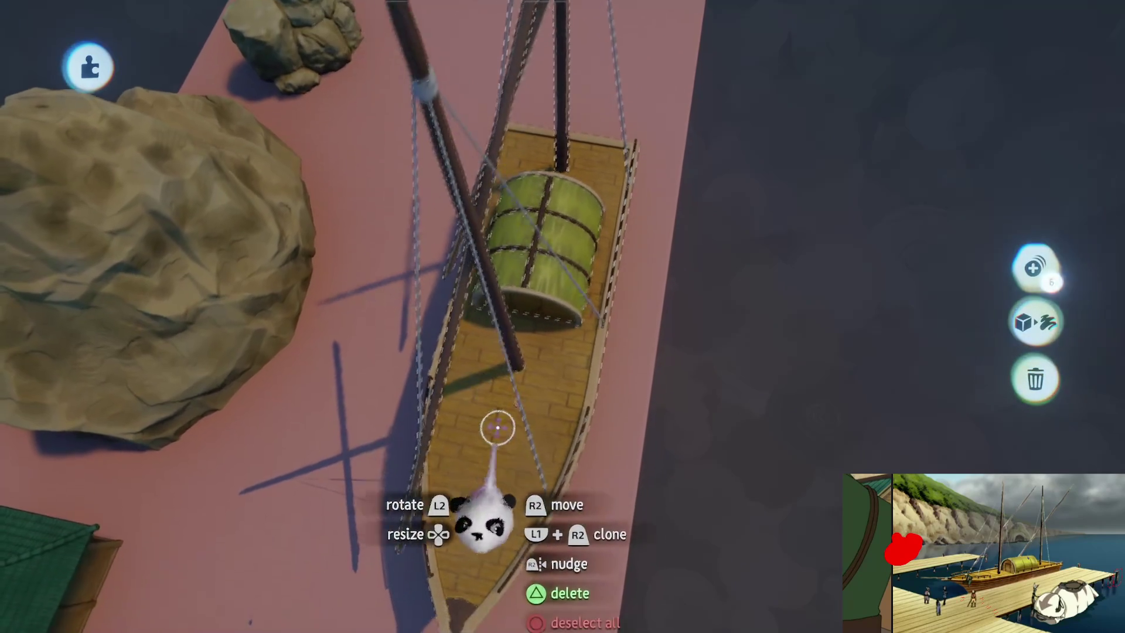
{"action": "mouse_move", "coordinate": [479, 533]}
{"action": "left_mouse_down"}
{"action": "mouse_move", "coordinate": [841, 389]}
{"action": "mouse_move", "coordinate": [582, 452]}
{"action": "mouse_move", "coordinate": [565, 424]}
{"action": "mouse_move", "coordinate": [586, 380]}
{"action": "mouse_move", "coordinate": [852, 226]}
{"action": "mouse_move", "coordinate": [1017, 304]}
{"action": "left_mouse_up"}
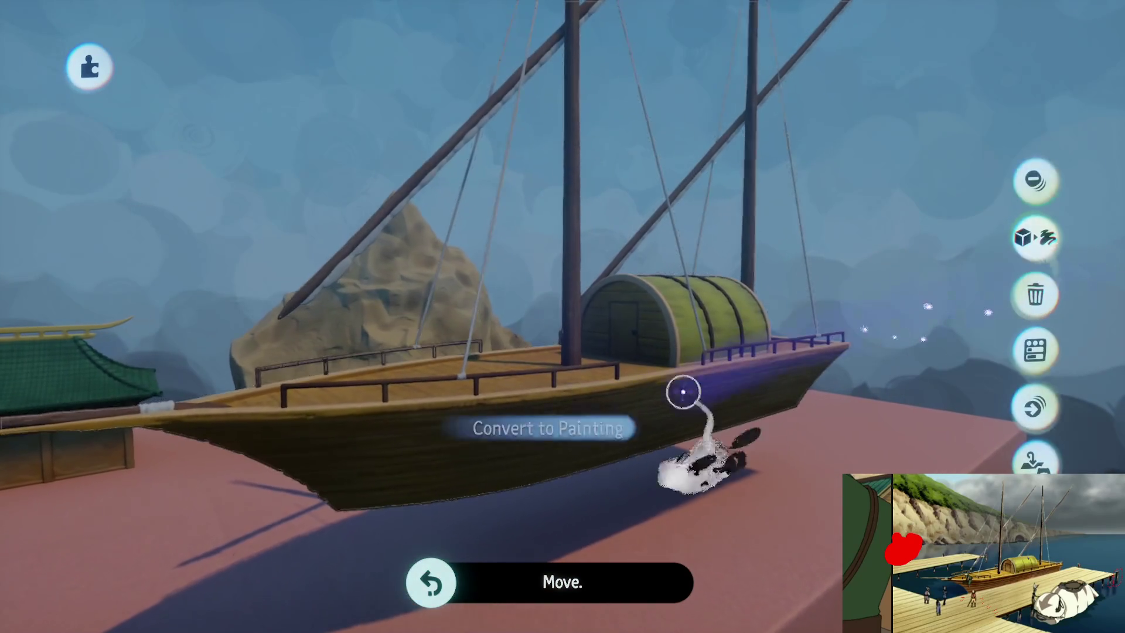
- Save The Storm Assets [B1E12] as a new private online version
{"action": "key", "text": "Escape"}
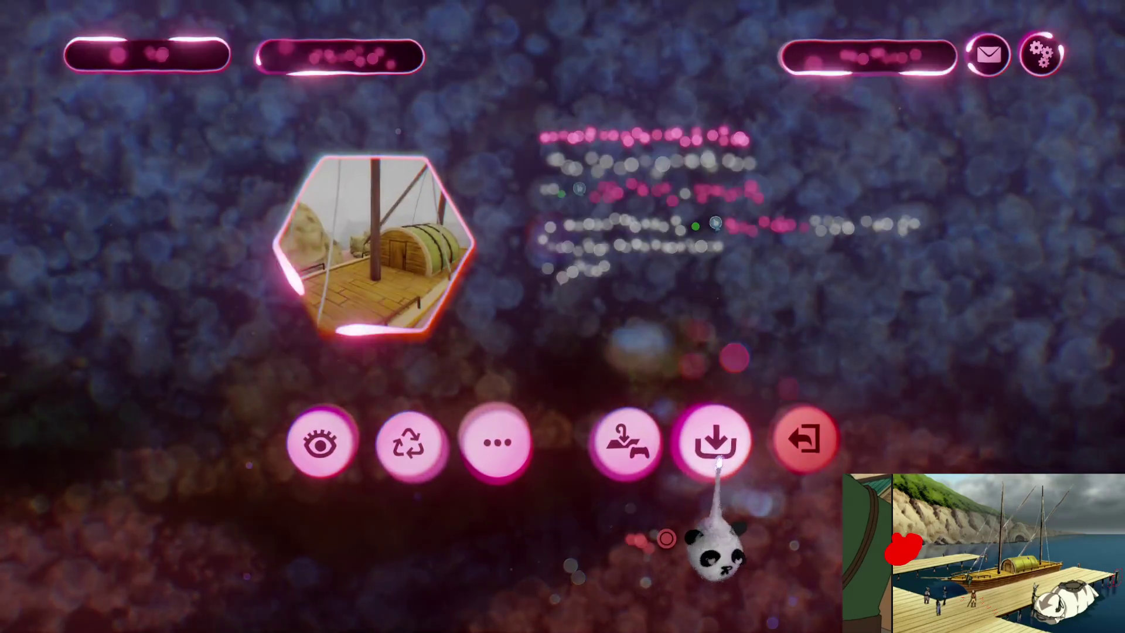
{"action": "left_click", "coordinate": [716, 445]}
{"action": "left_click", "coordinate": [920, 339]}
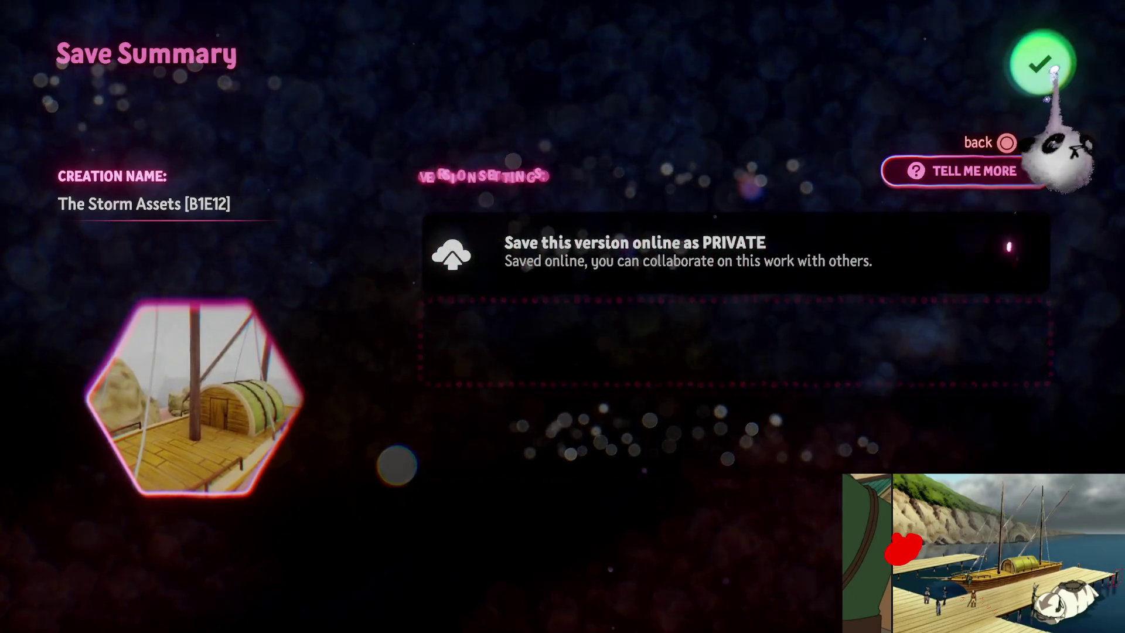
{"action": "left_click", "coordinate": [1034, 55]}
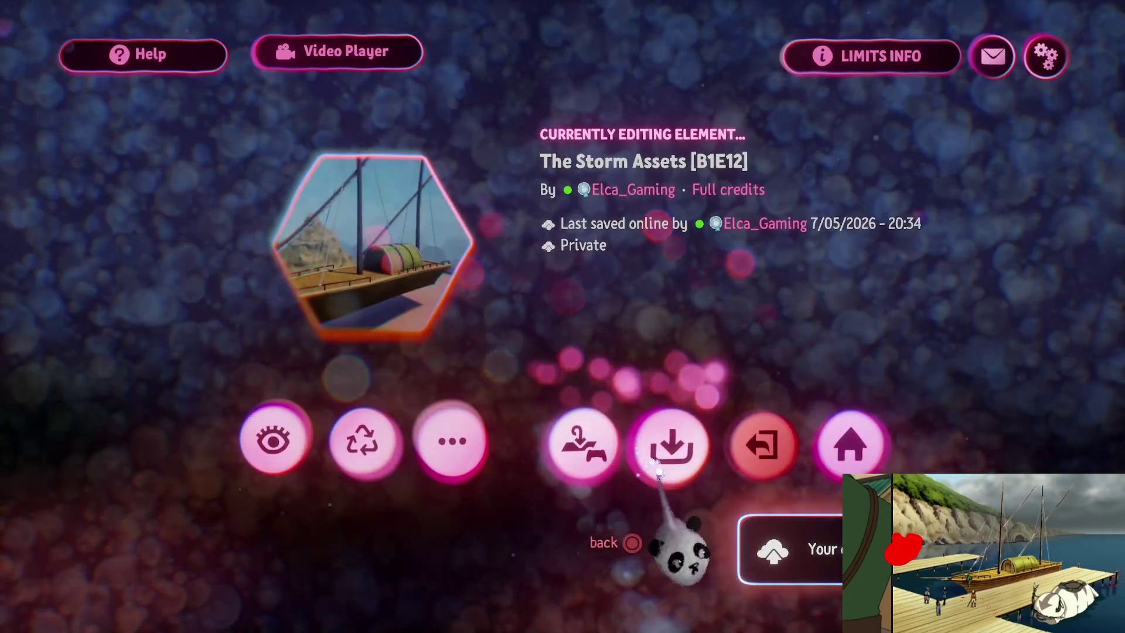
- Delete the boat, then undo to restore it on the platform
{"action": "key", "text": "Delete"}
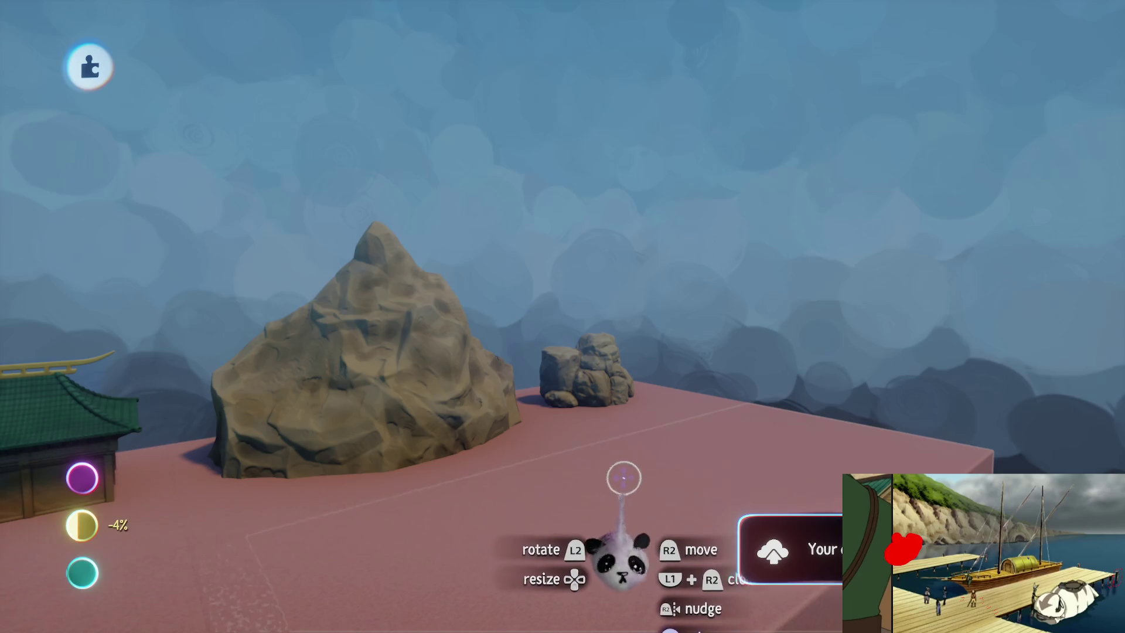
{"action": "key", "text": "ctrl+z"}
{"action": "scroll", "coordinate": [566, 417], "scroll_direction": "up", "scroll_amount": 5}
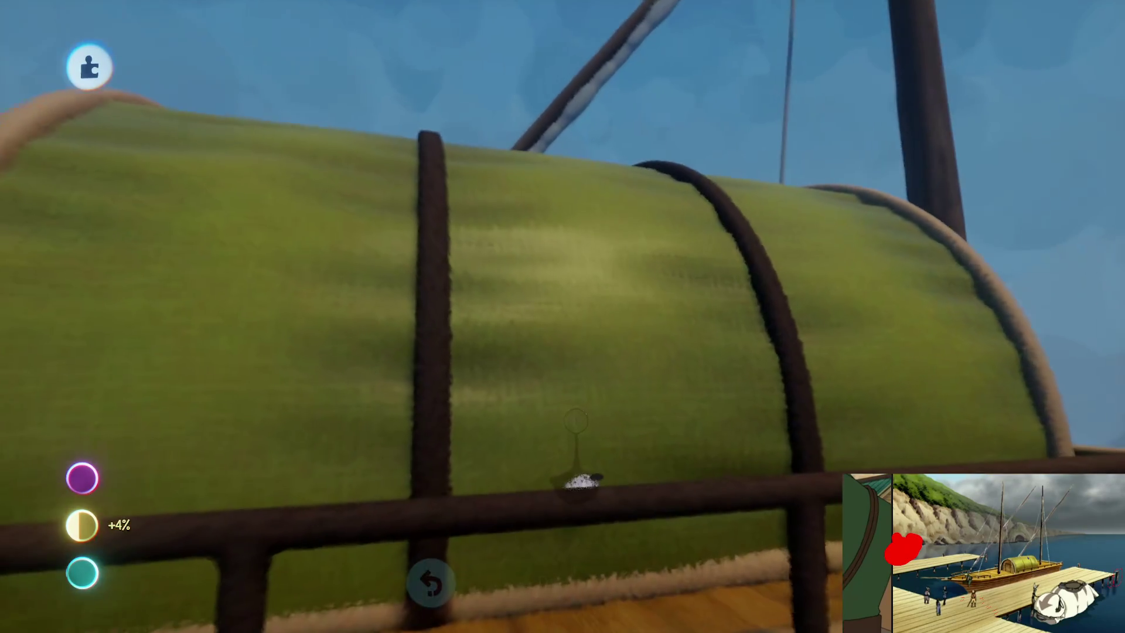
{"action": "scroll", "coordinate": [575, 420], "scroll_direction": "down", "scroll_amount": 5}
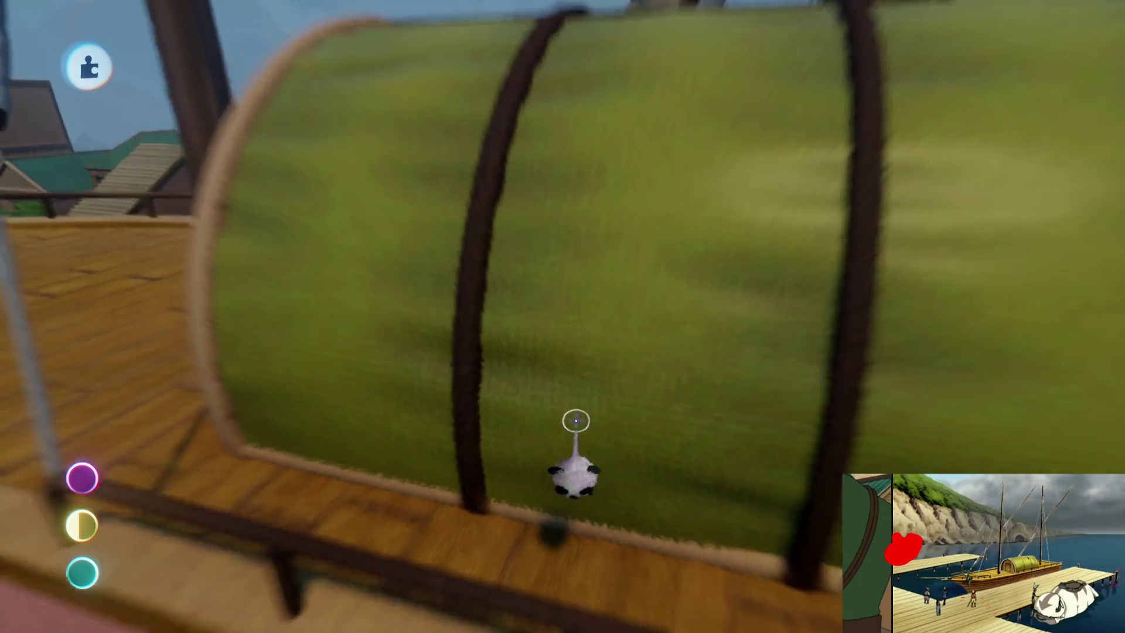
{"action": "scroll", "coordinate": [570, 401], "scroll_direction": "down", "scroll_amount": 5}
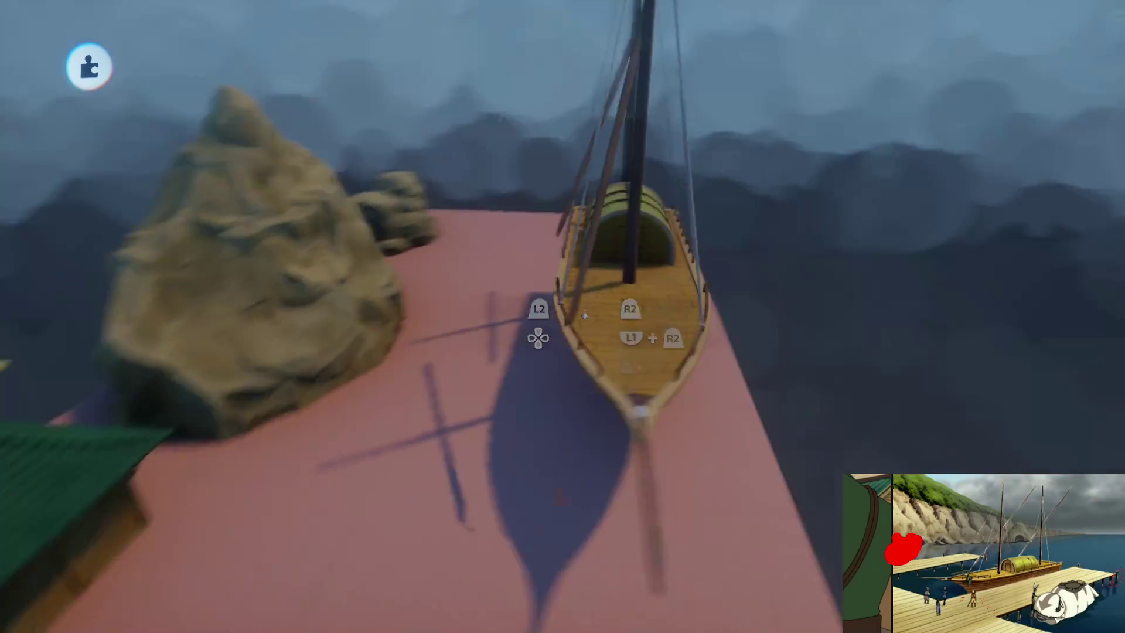
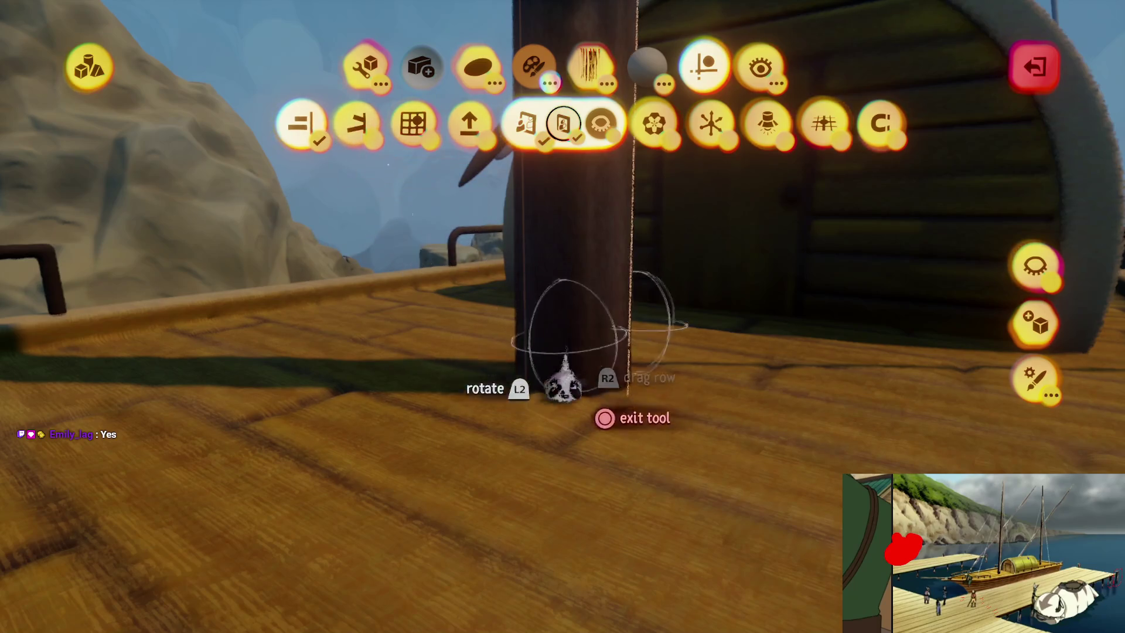
- Hide the sculpting menus and leave sculpt mode on the wooden ship
{"action": "key", "text": "Escape"}
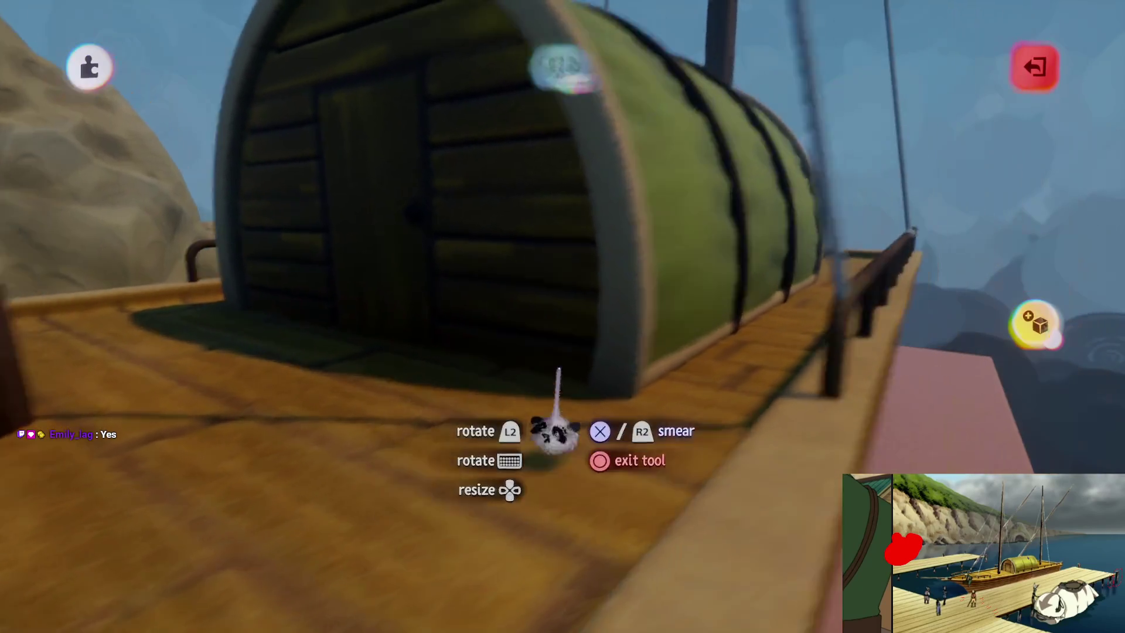
{"action": "key", "text": "Escape"}
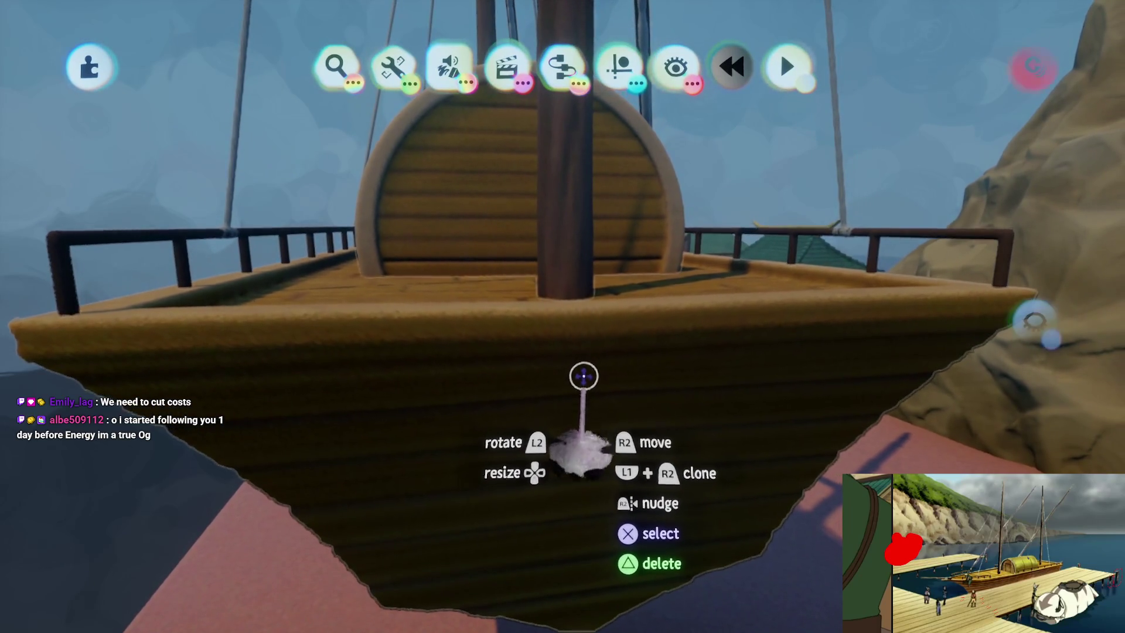
- Sculpt the ship with guides on and Cube as the stamp shape, stepping out briefly to view it
{"action": "double_click", "coordinate": [583, 375]}
{"action": "left_click", "coordinate": [566, 149]}
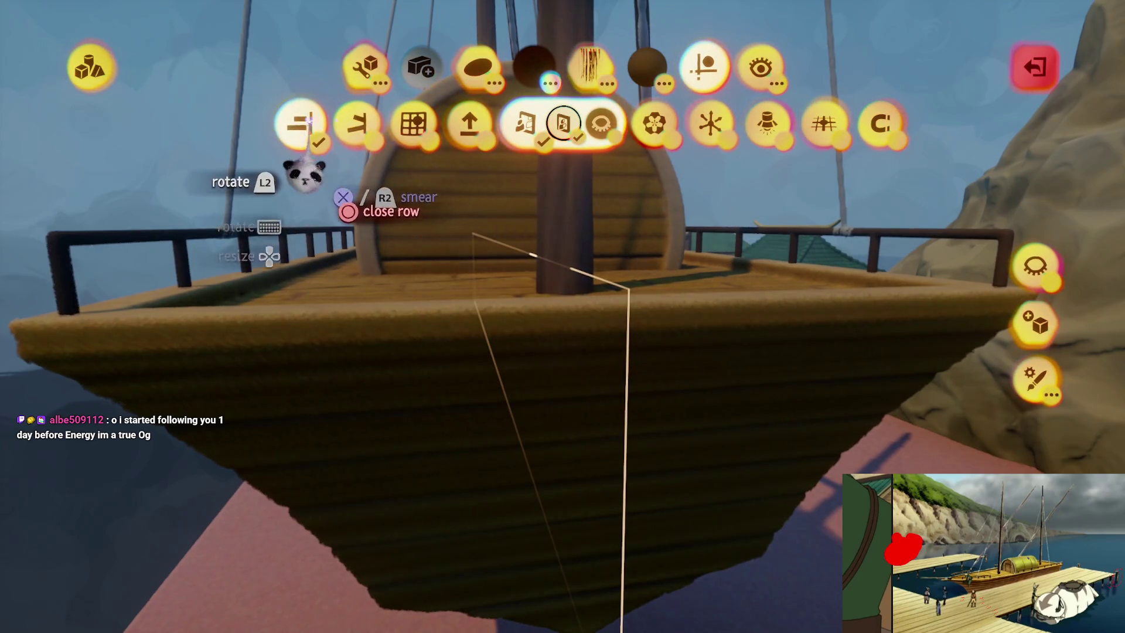
{"action": "left_click", "coordinate": [477, 67]}
{"action": "left_click", "coordinate": [280, 123]}
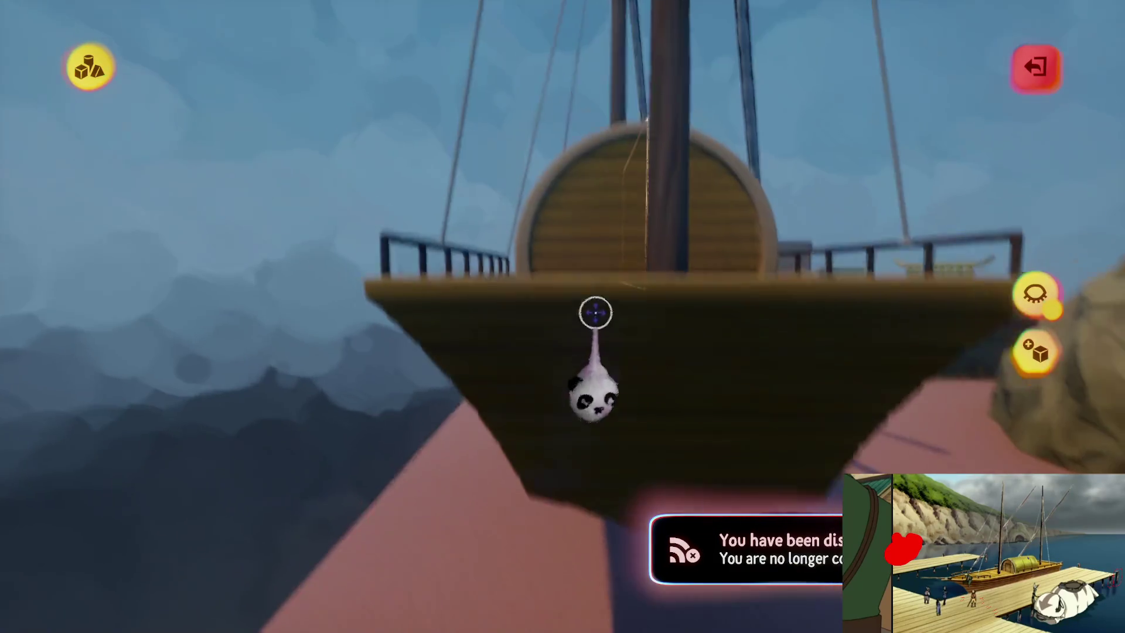
{"action": "key", "text": "Escape"}
{"action": "left_click", "coordinate": [613, 368]}
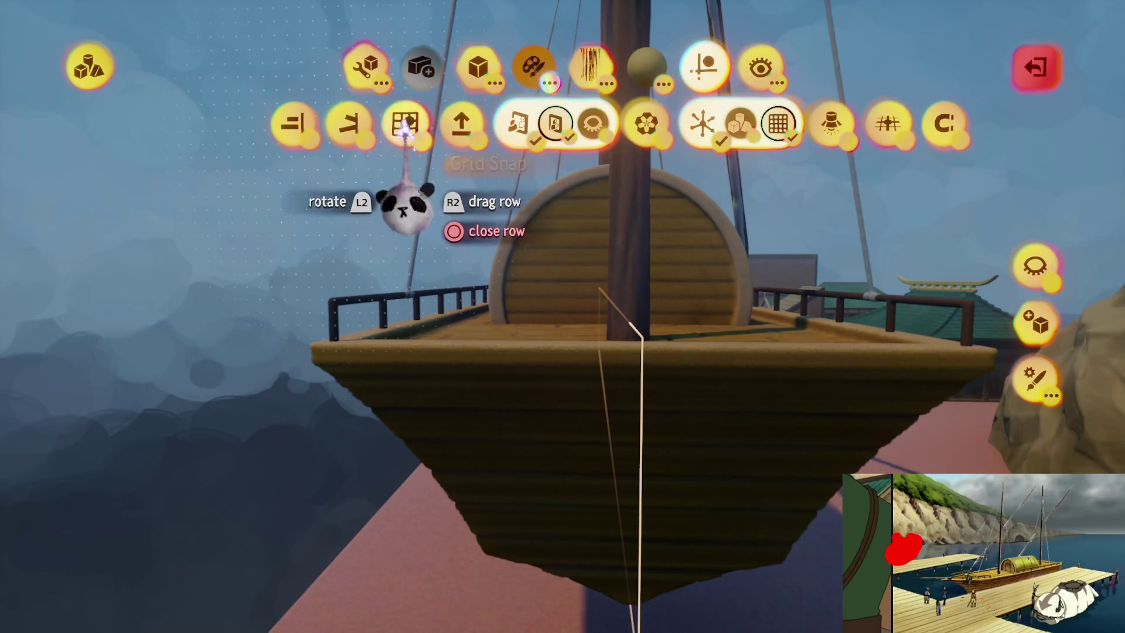
- With grid snap on, stamp a cube at the stern and stretch it into a tall plank
{"action": "left_click", "coordinate": [404, 124]}
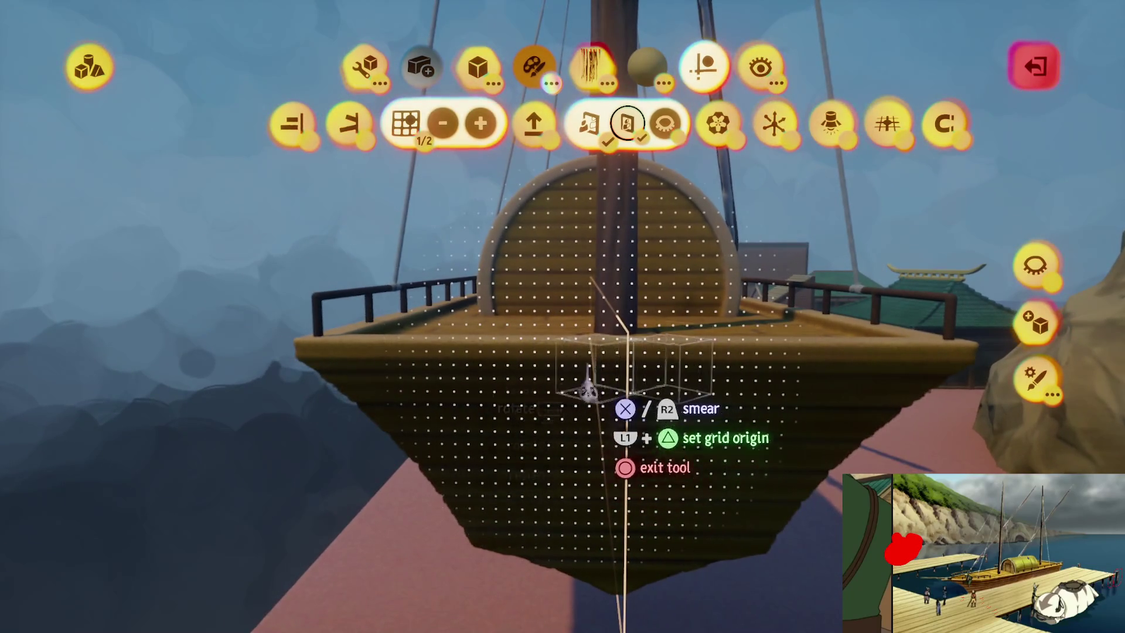
{"action": "left_click", "coordinate": [366, 81]}
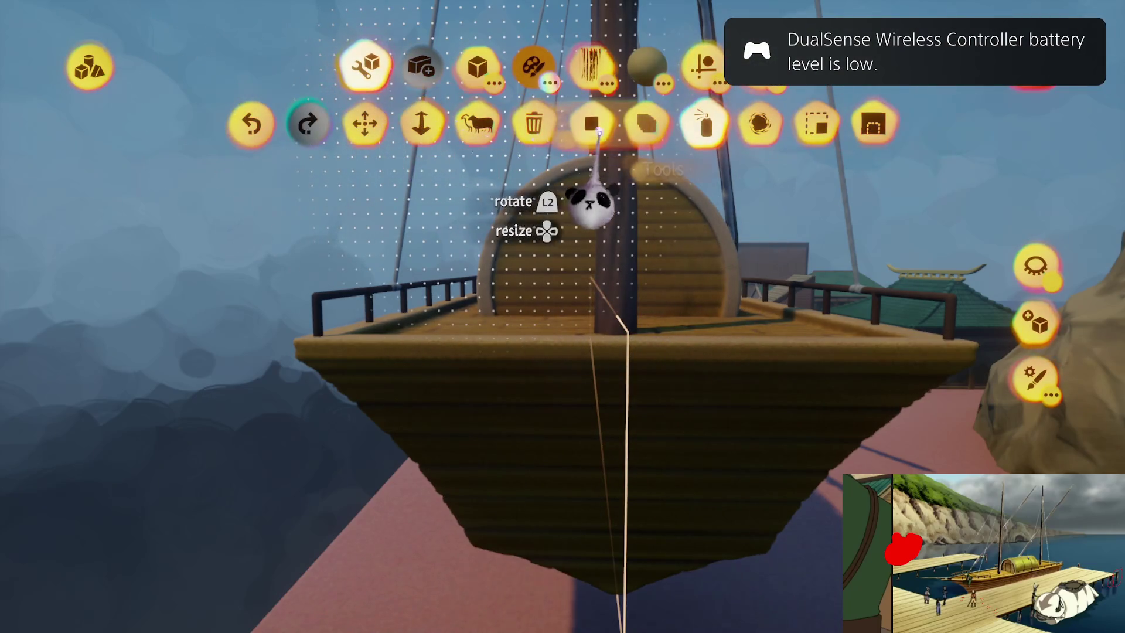
{"action": "left_click", "coordinate": [590, 123]}
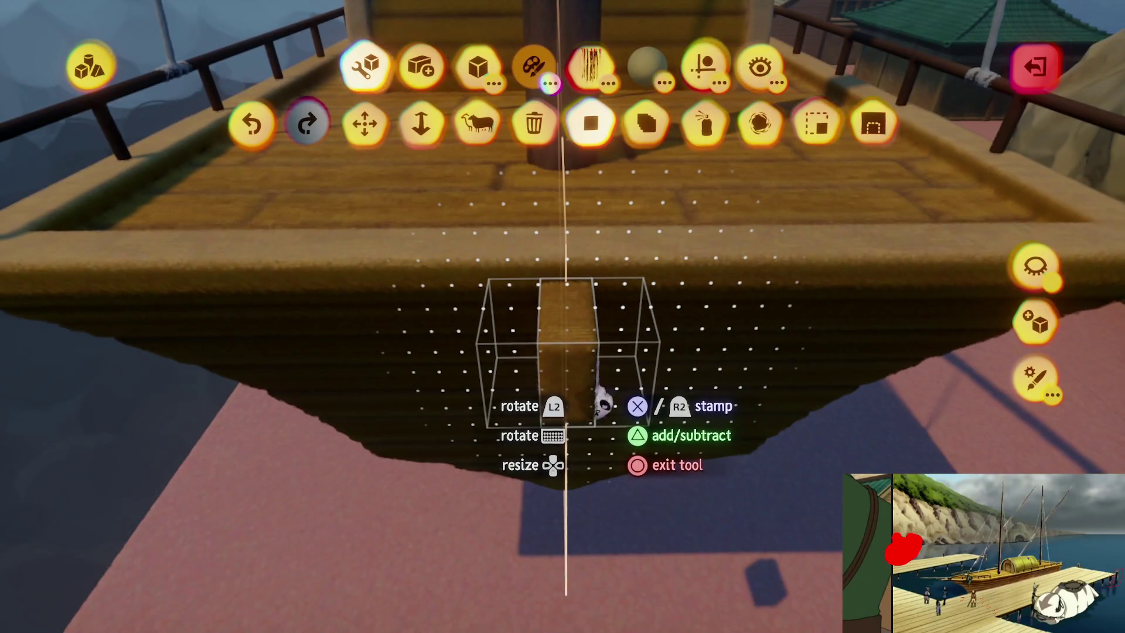
{"action": "key", "text": "Escape"}
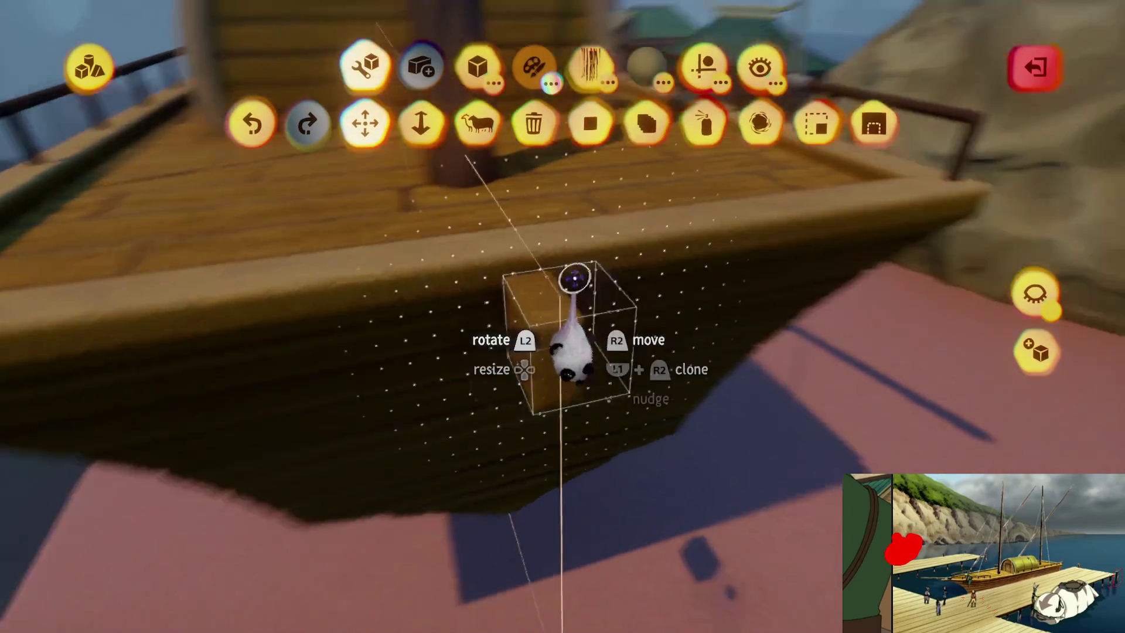
{"action": "left_click", "coordinate": [417, 126]}
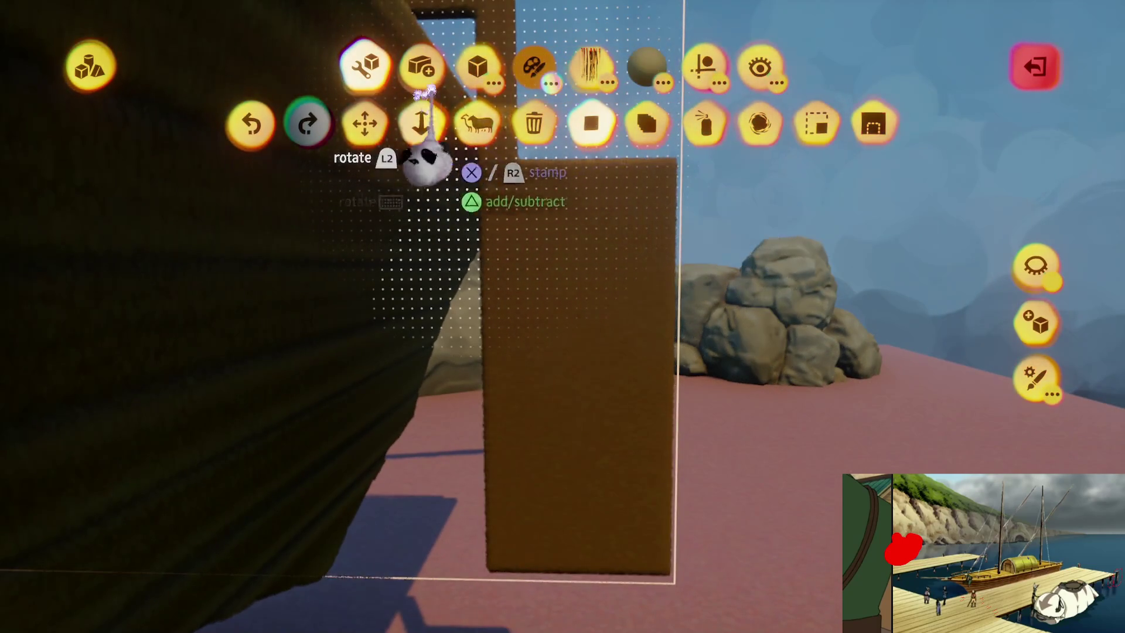
- Choose Cylinder, carve the plank into a curved rudder blade, and stand a cylinder post beside it
{"action": "left_click", "coordinate": [345, 120]}
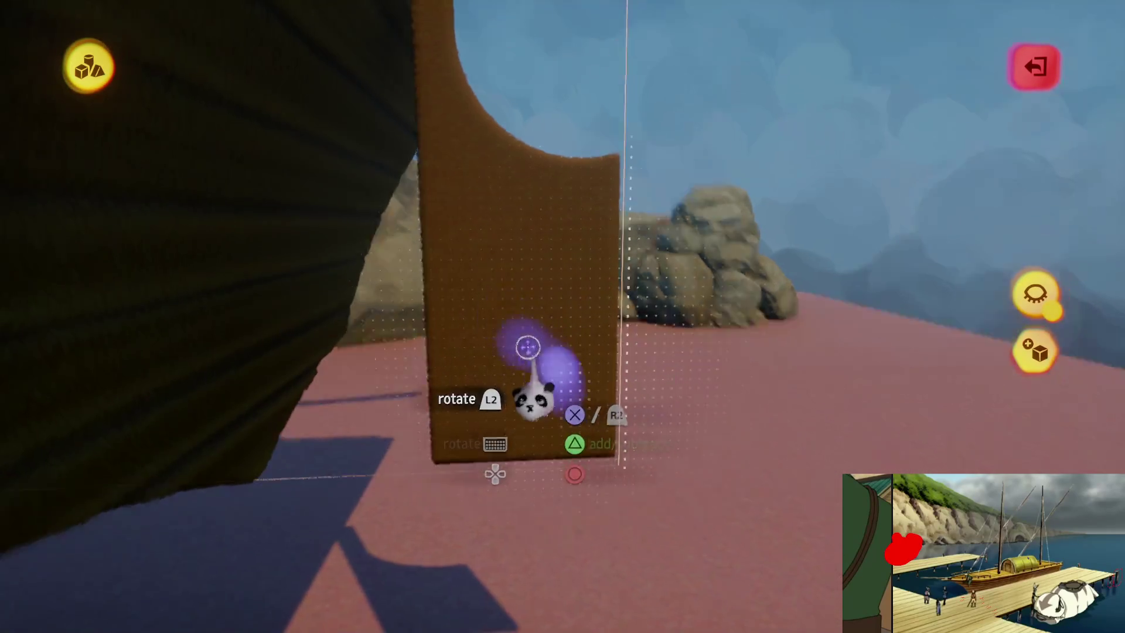
{"action": "key", "text": "Tab"}
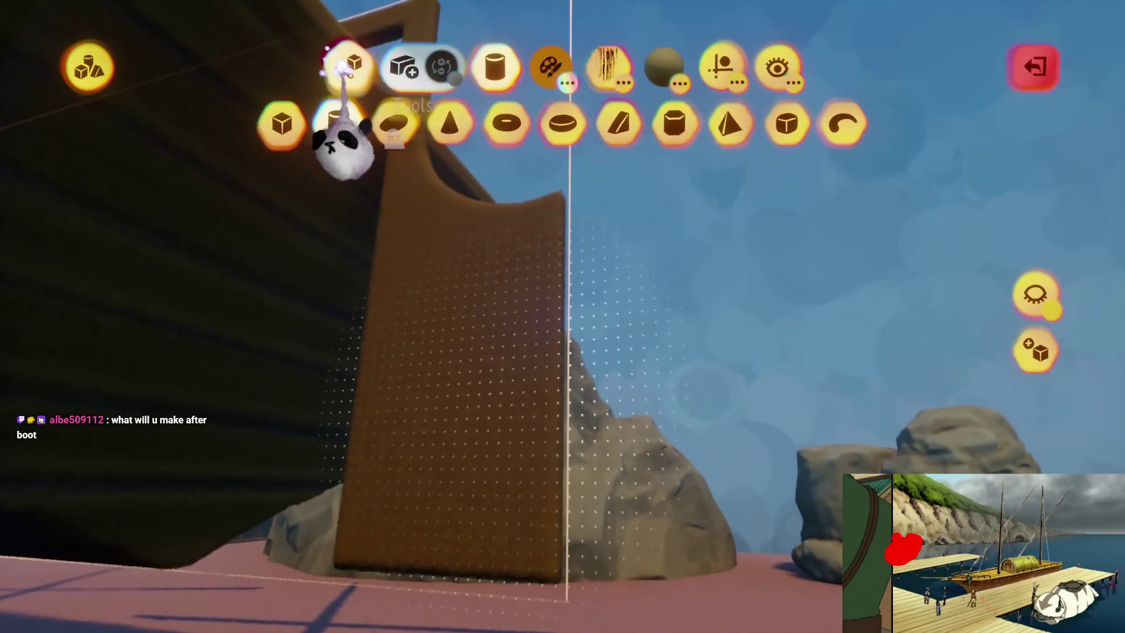
{"action": "left_click", "coordinate": [346, 66]}
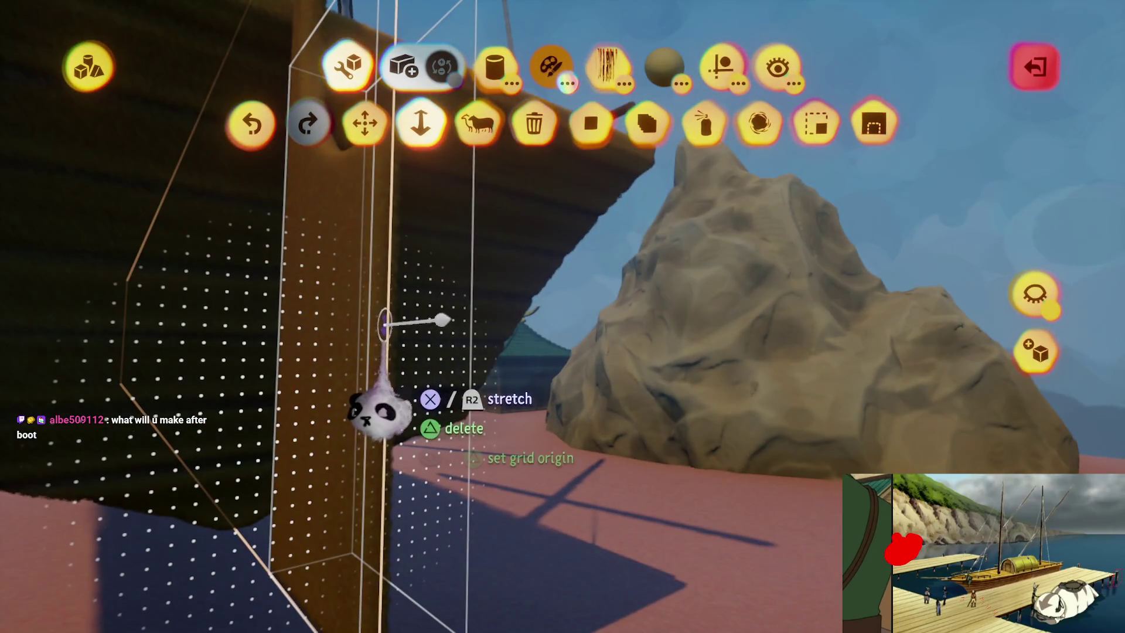
{"action": "key", "text": "Tab"}
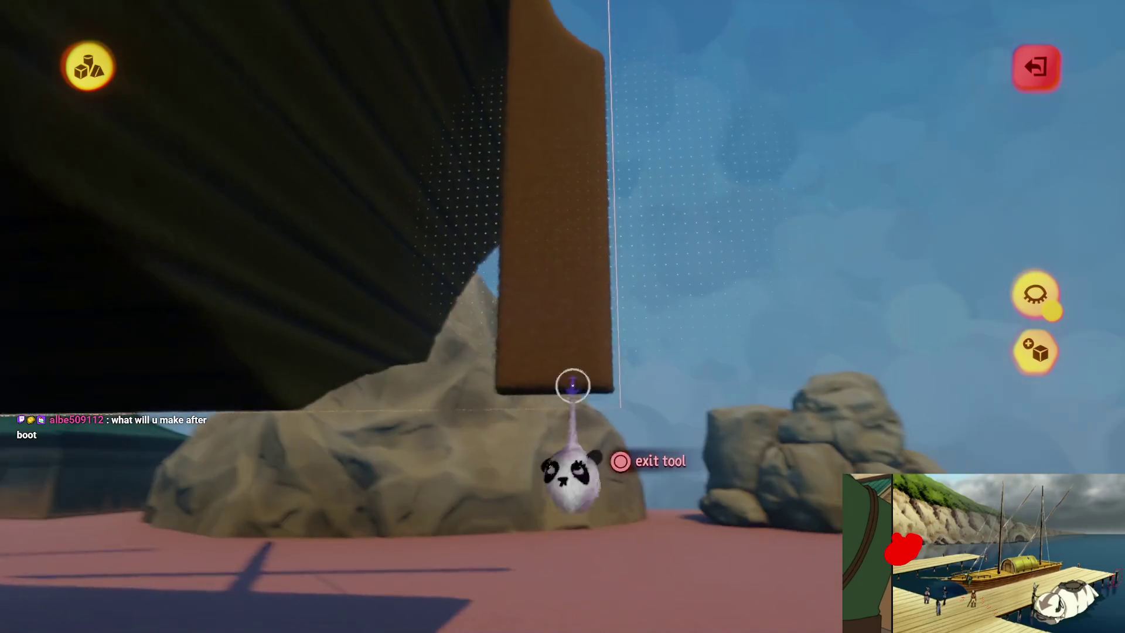
{"action": "left_click", "coordinate": [573, 385]}
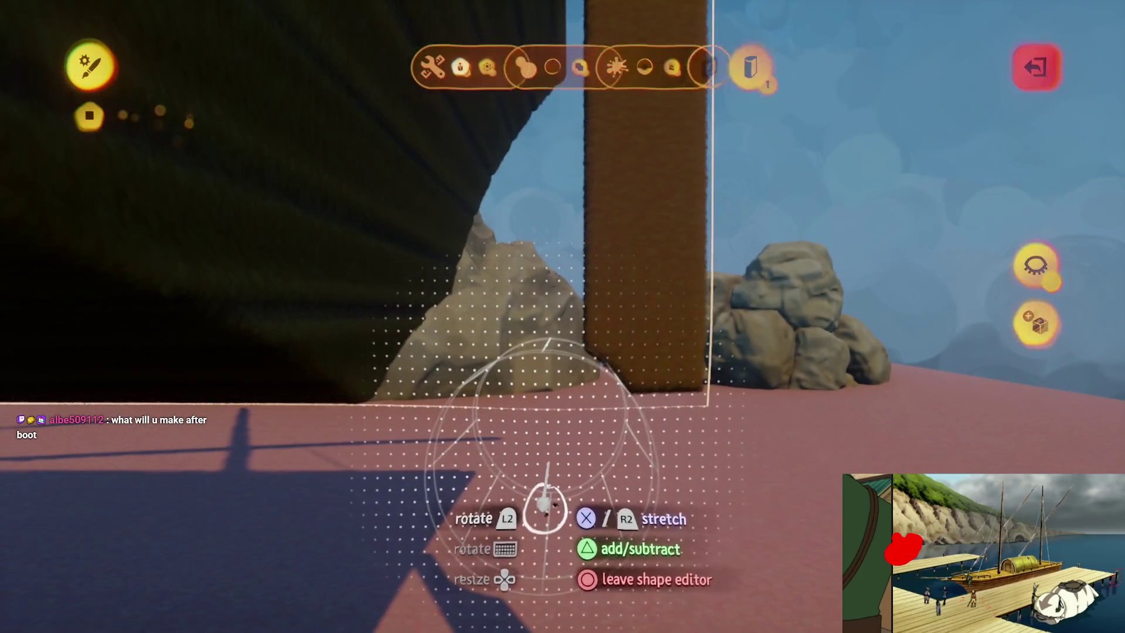
{"action": "key", "text": "Escape"}
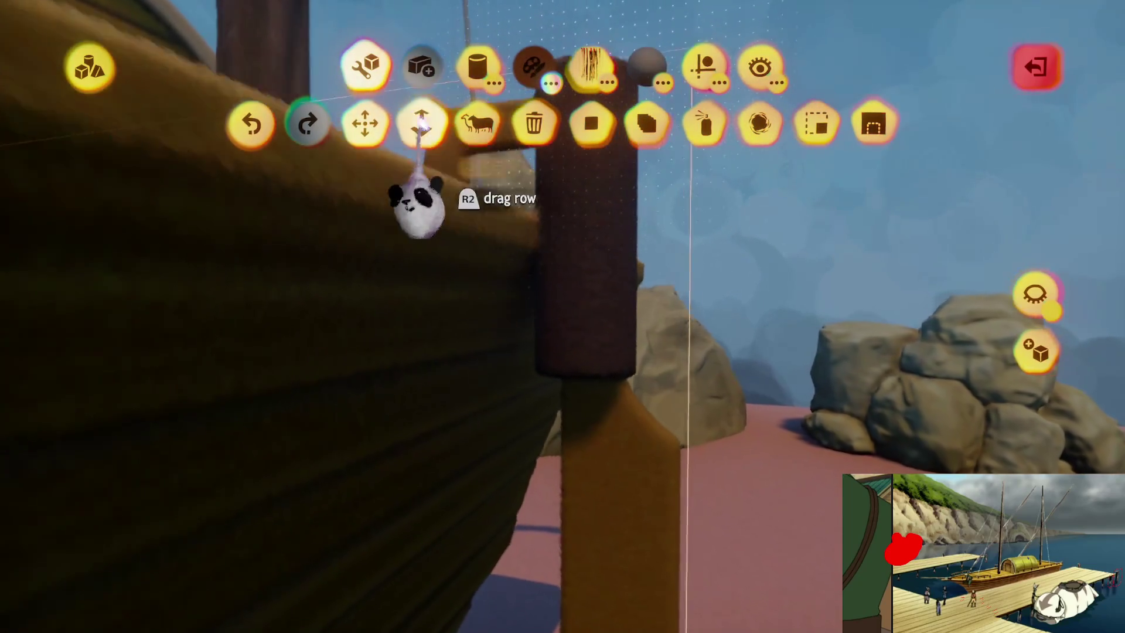
- Stretch the cylinder post and a horizontal tiller beam out over the stern
{"action": "left_click", "coordinate": [422, 125]}
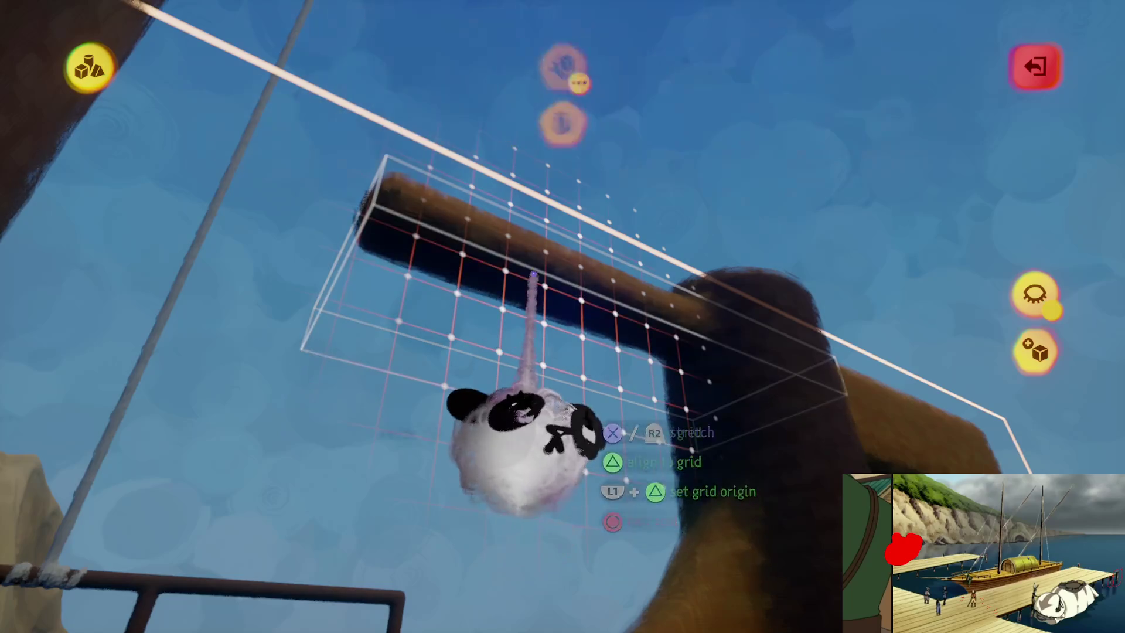
{"action": "left_click_drag", "start_coordinate": [545, 306], "coordinate": [482, 246]}
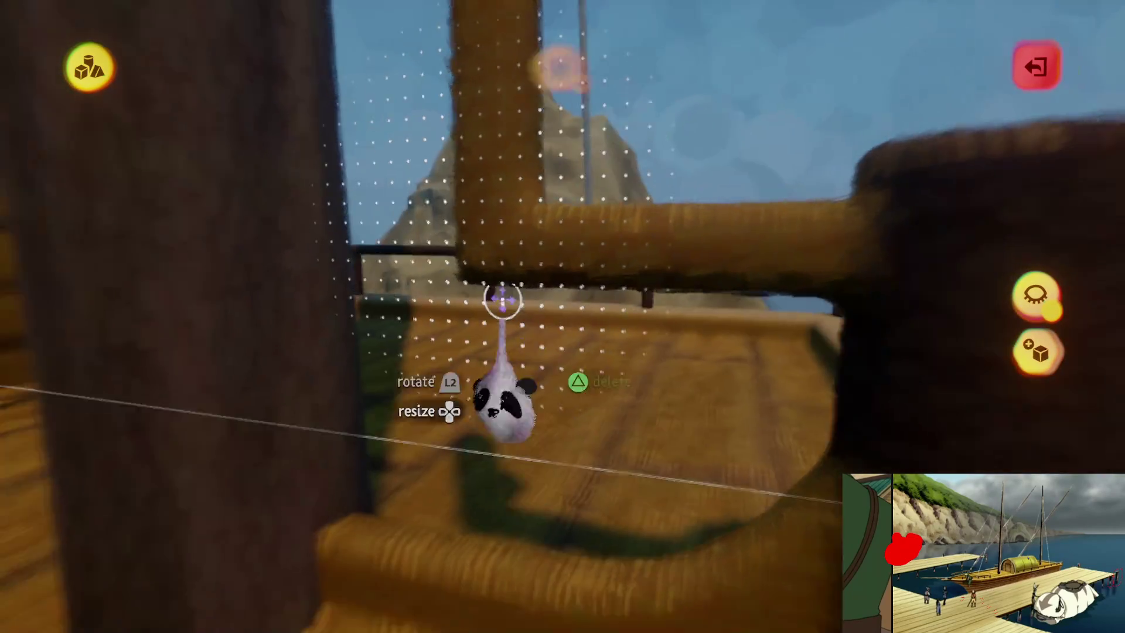
{"action": "right_click", "coordinate": [427, 137]}
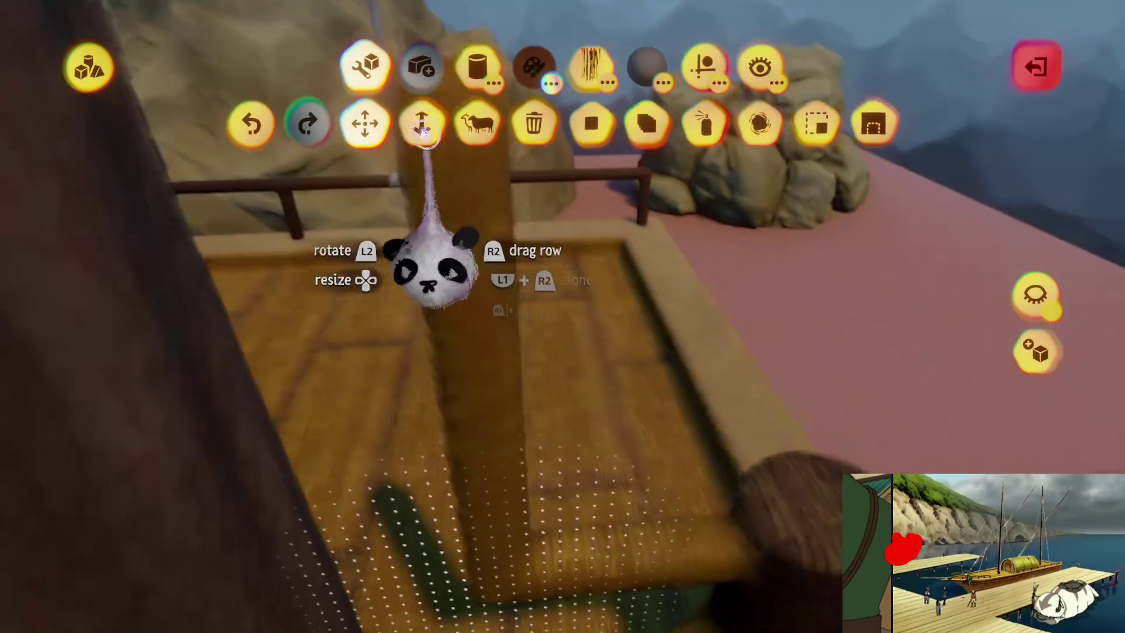
{"action": "key", "text": "Escape"}
{"action": "mouse_move", "coordinate": [477, 213]}
{"action": "left_mouse_down"}
{"action": "mouse_move", "coordinate": [515, 326]}
{"action": "mouse_move", "coordinate": [504, 422]}
{"action": "mouse_move", "coordinate": [473, 296]}
{"action": "mouse_move", "coordinate": [540, 376]}
{"action": "mouse_move", "coordinate": [590, 382]}
{"action": "left_mouse_up"}
{"action": "mouse_move", "coordinate": [542, 323]}
{"action": "left_mouse_down"}
{"action": "mouse_move", "coordinate": [526, 324]}
{"action": "mouse_move", "coordinate": [557, 372]}
{"action": "mouse_move", "coordinate": [582, 322]}
{"action": "mouse_move", "coordinate": [586, 340]}
{"action": "mouse_move", "coordinate": [583, 317]}
{"action": "mouse_move", "coordinate": [595, 321]}
{"action": "mouse_move", "coordinate": [598, 349]}
{"action": "mouse_move", "coordinate": [580, 271]}
{"action": "mouse_move", "coordinate": [603, 276]}
{"action": "mouse_move", "coordinate": [618, 295]}
{"action": "mouse_move", "coordinate": [572, 307]}
{"action": "mouse_move", "coordinate": [587, 294]}
{"action": "left_mouse_up"}
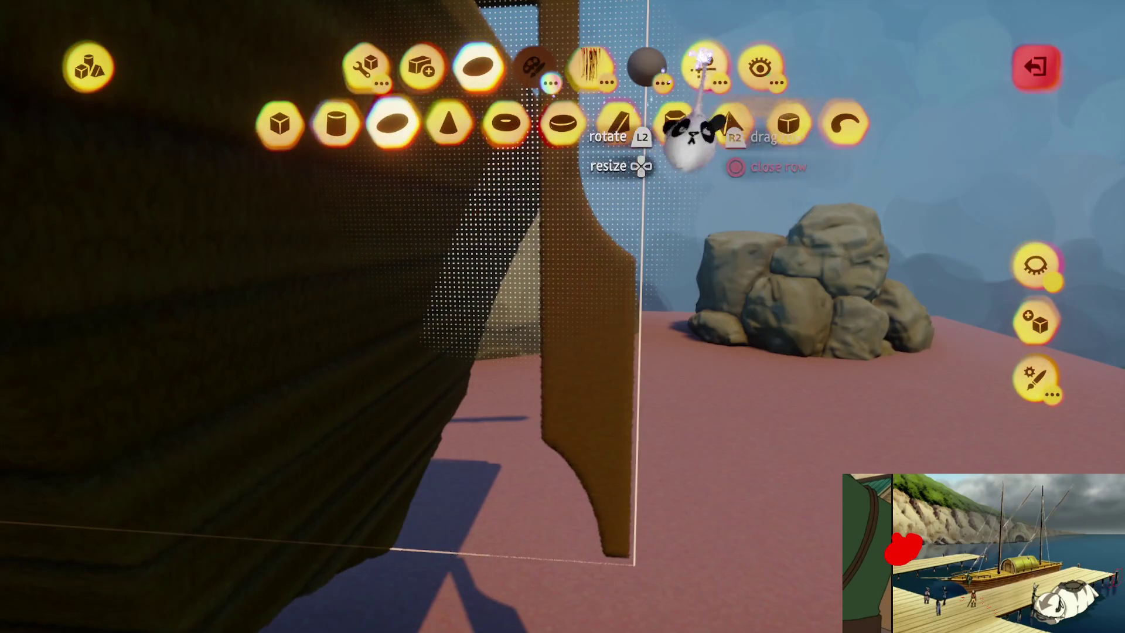
- Leave sculpt mode and the shape editor, swing round to the stern, and show the guide options
{"action": "key", "text": "Escape"}
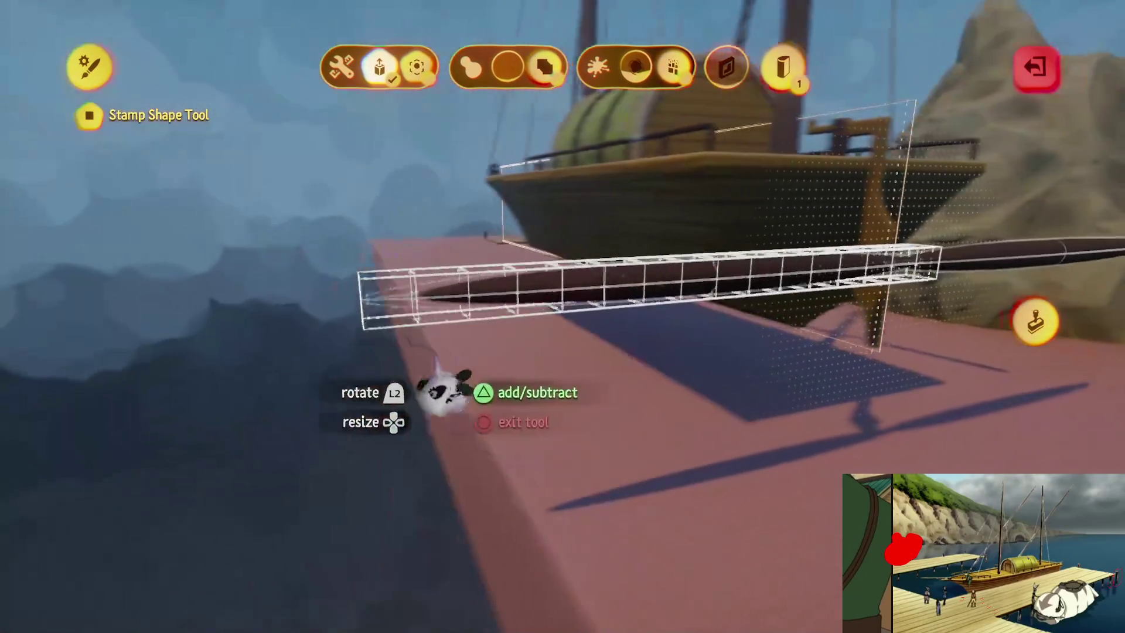
{"action": "key", "text": "Escape"}
{"action": "mouse_move", "coordinate": [635, 334]}
{"action": "left_mouse_down"}
{"action": "mouse_move", "coordinate": [603, 339]}
{"action": "mouse_move", "coordinate": [615, 432]}
{"action": "mouse_move", "coordinate": [603, 376]}
{"action": "mouse_move", "coordinate": [623, 214]}
{"action": "left_mouse_up"}
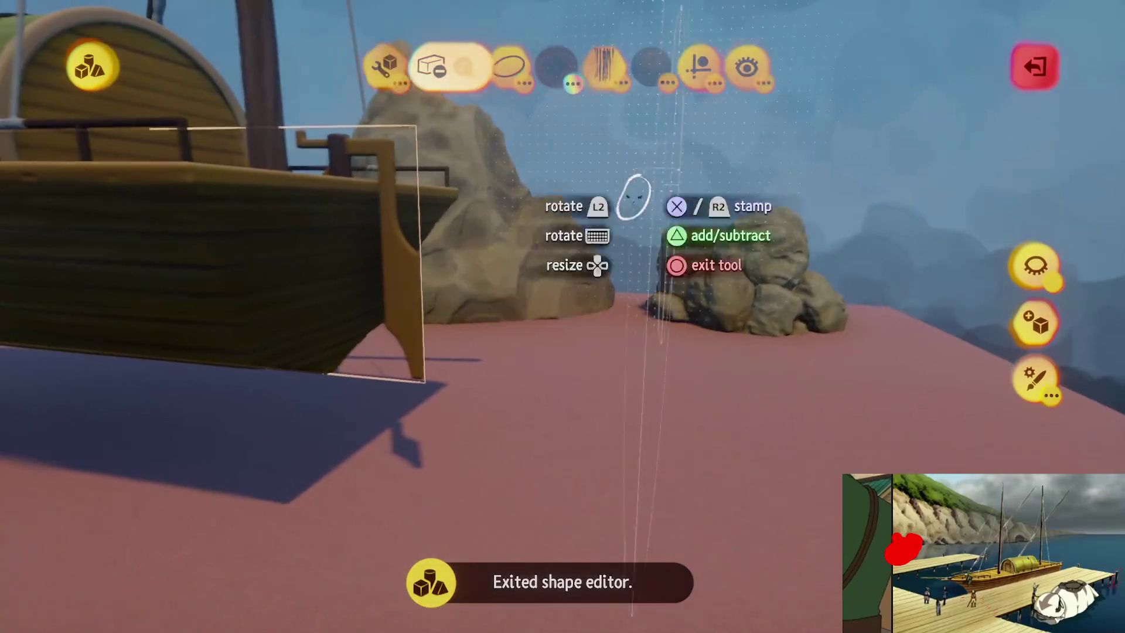
{"action": "key", "text": "Escape"}
{"action": "left_click", "coordinate": [721, 73]}
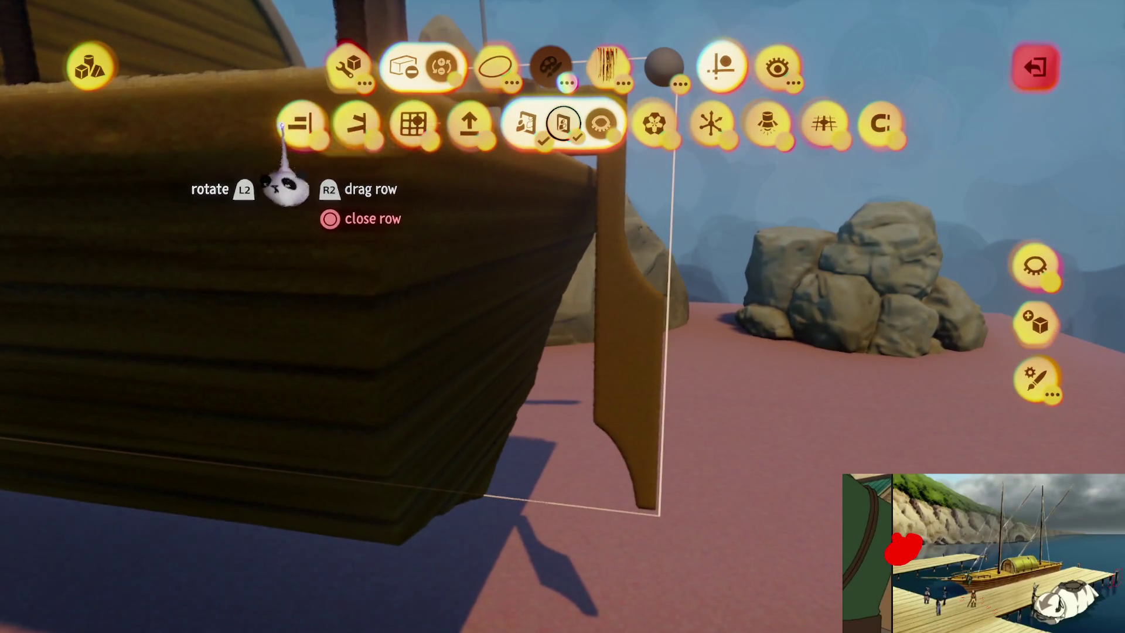
- Turn on a guide setting and smear the rudder blade's edge upward, then stop sculpting
{"action": "left_click", "coordinate": [280, 124]}
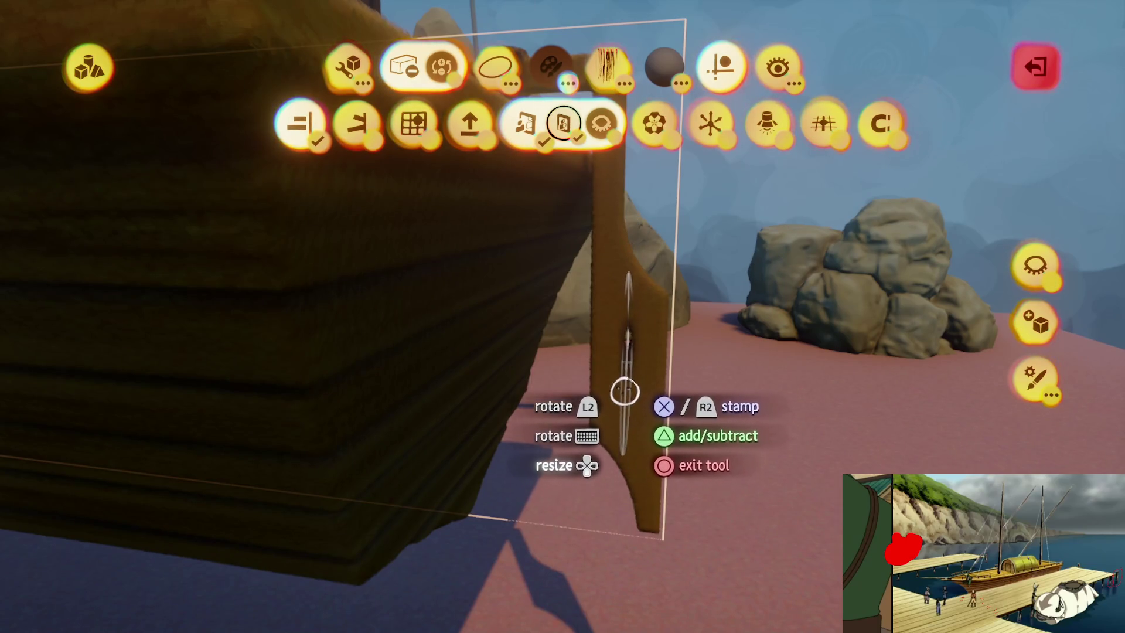
{"action": "mouse_move", "coordinate": [608, 414]}
{"action": "left_mouse_down"}
{"action": "mouse_move", "coordinate": [613, 357]}
{"action": "mouse_move", "coordinate": [611, 454]}
{"action": "left_mouse_up"}
{"action": "key", "text": "Tab"}
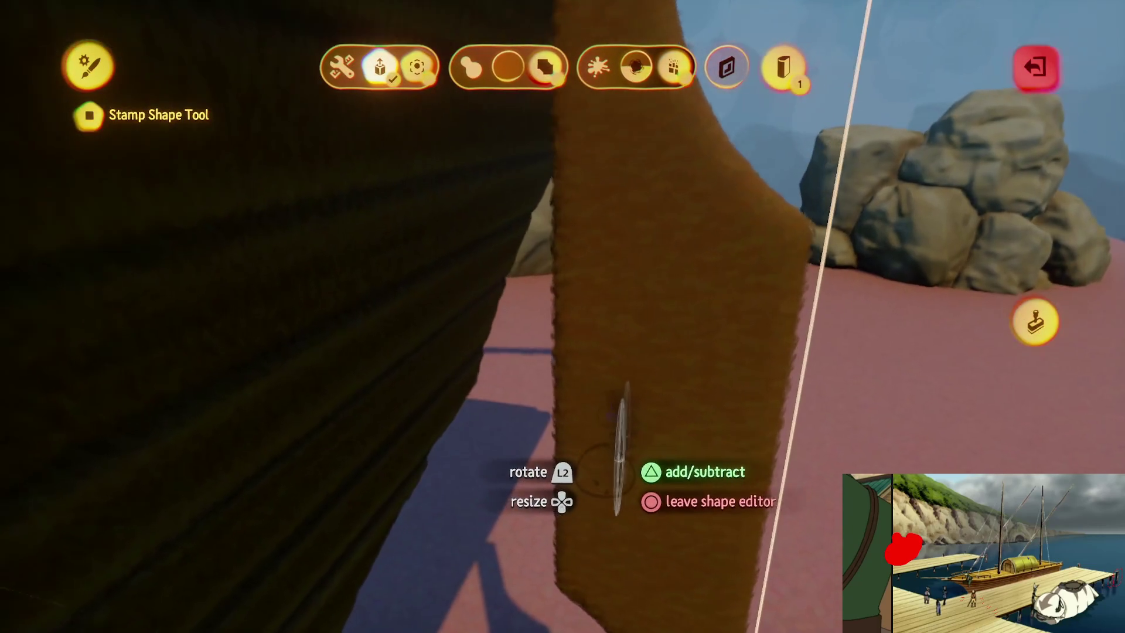
{"action": "mouse_move", "coordinate": [612, 486]}
{"action": "left_mouse_down"}
{"action": "mouse_move", "coordinate": [619, 442]}
{"action": "mouse_move", "coordinate": [527, 477]}
{"action": "mouse_move", "coordinate": [586, 486]}
{"action": "left_mouse_up"}
{"action": "mouse_move", "coordinate": [602, 335]}
{"action": "left_mouse_down"}
{"action": "mouse_move", "coordinate": [596, 372]}
{"action": "mouse_move", "coordinate": [595, 182]}
{"action": "mouse_move", "coordinate": [565, 344]}
{"action": "mouse_move", "coordinate": [570, 271]}
{"action": "mouse_move", "coordinate": [551, 188]}
{"action": "mouse_move", "coordinate": [613, 455]}
{"action": "left_mouse_up"}
{"action": "key", "text": "Escape"}
{"action": "left_click_drag", "start_coordinate": [602, 377], "coordinate": [574, 252]}
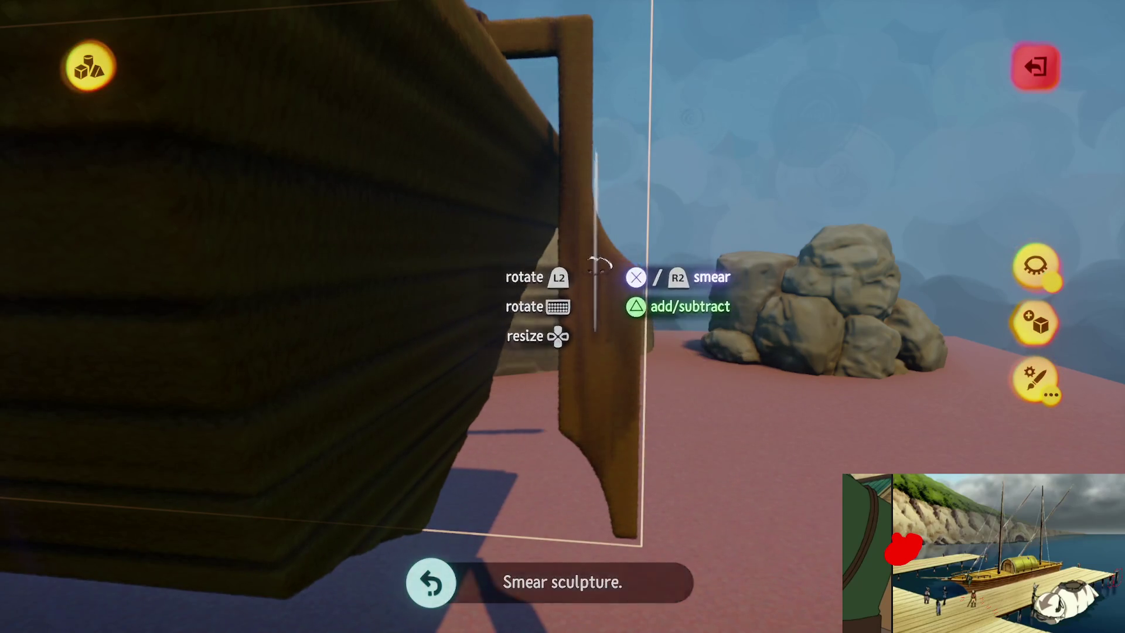
{"action": "left_click_drag", "start_coordinate": [635, 579], "coordinate": [638, 368]}
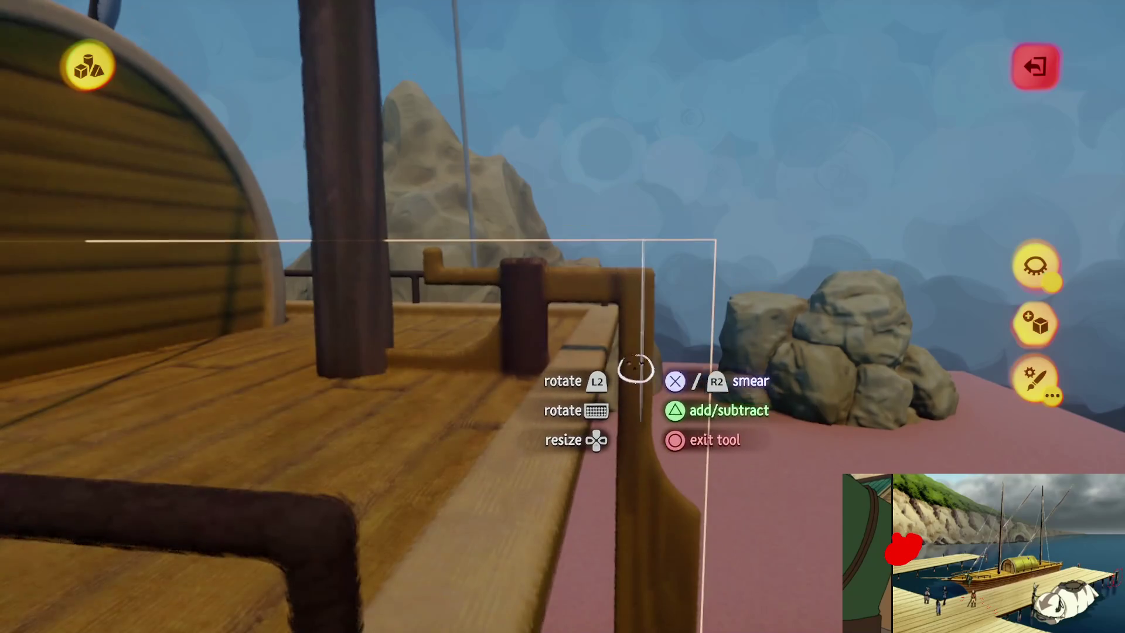
{"action": "left_click_drag", "start_coordinate": [588, 318], "coordinate": [595, 336]}
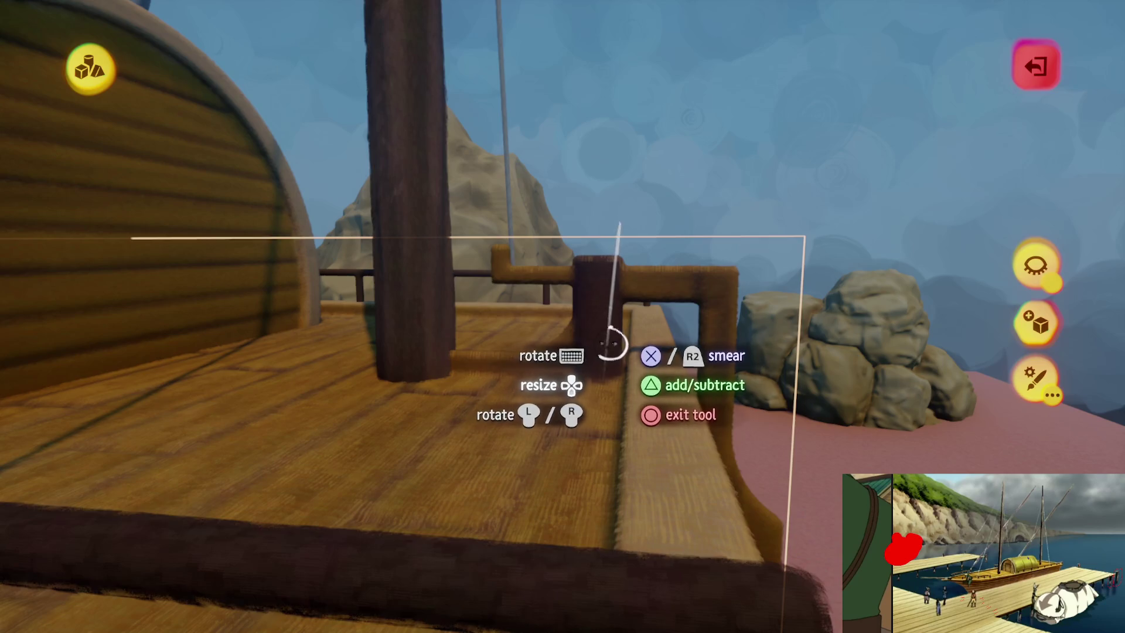
{"action": "key", "text": "Escape"}
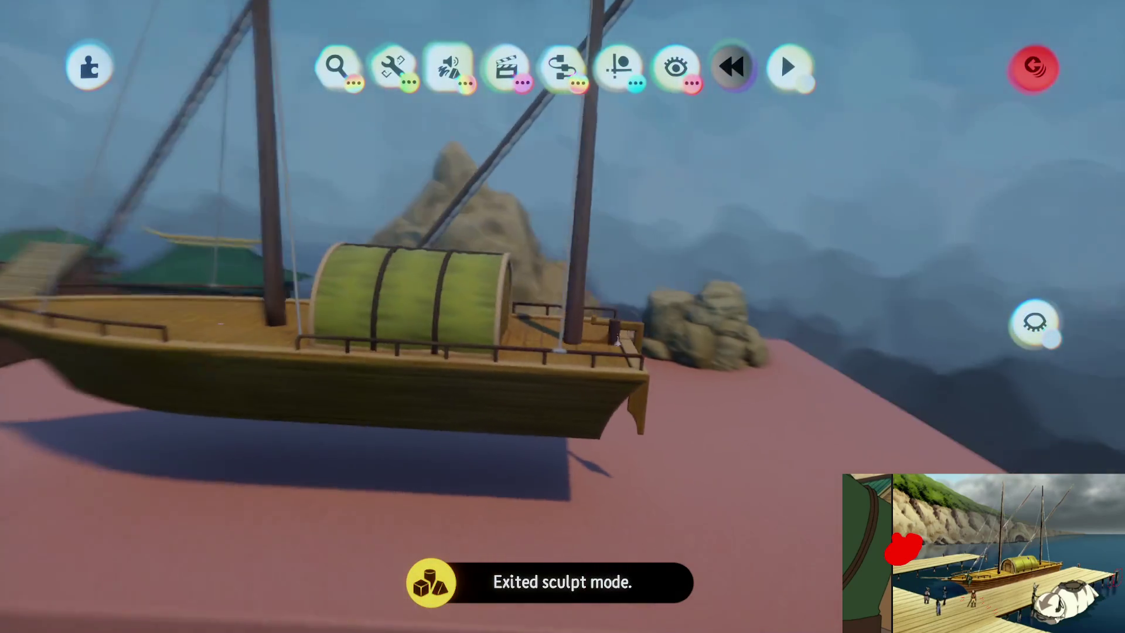
- Select the rudder and stretch it lengthwise below the hull, then close sculpt mode
{"action": "mouse_move", "coordinate": [616, 341]}
{"action": "left_mouse_down"}
{"action": "mouse_move", "coordinate": [602, 364]}
{"action": "mouse_move", "coordinate": [565, 316]}
{"action": "mouse_move", "coordinate": [687, 381]}
{"action": "mouse_move", "coordinate": [610, 305]}
{"action": "mouse_move", "coordinate": [636, 206]}
{"action": "mouse_move", "coordinate": [512, 282]}
{"action": "mouse_move", "coordinate": [562, 383]}
{"action": "left_mouse_up"}
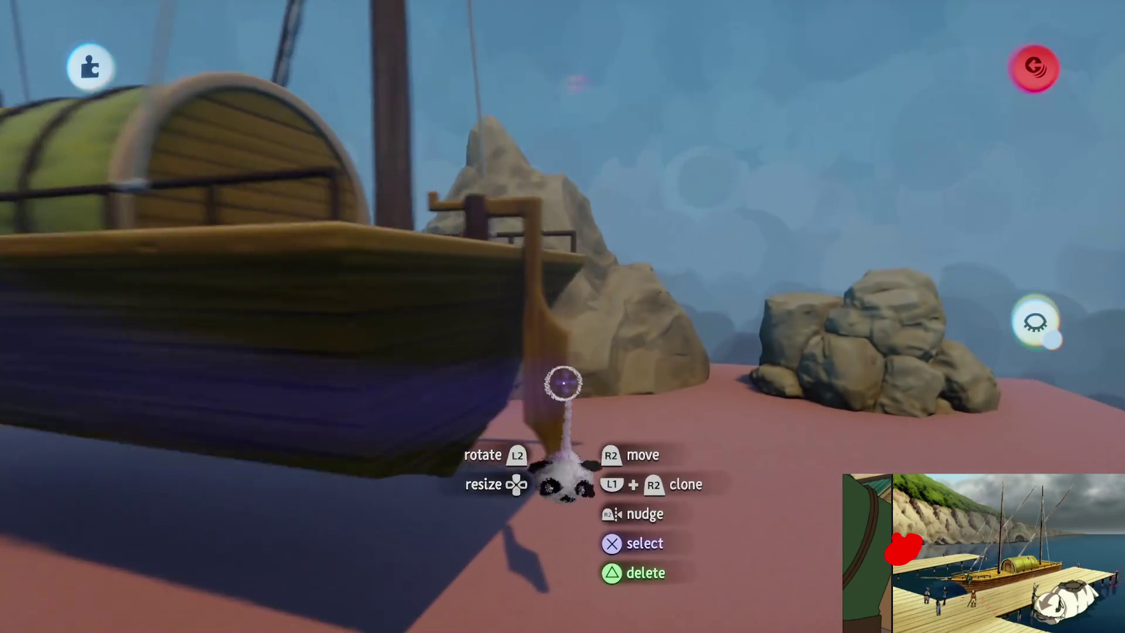
{"action": "left_click", "coordinate": [563, 383]}
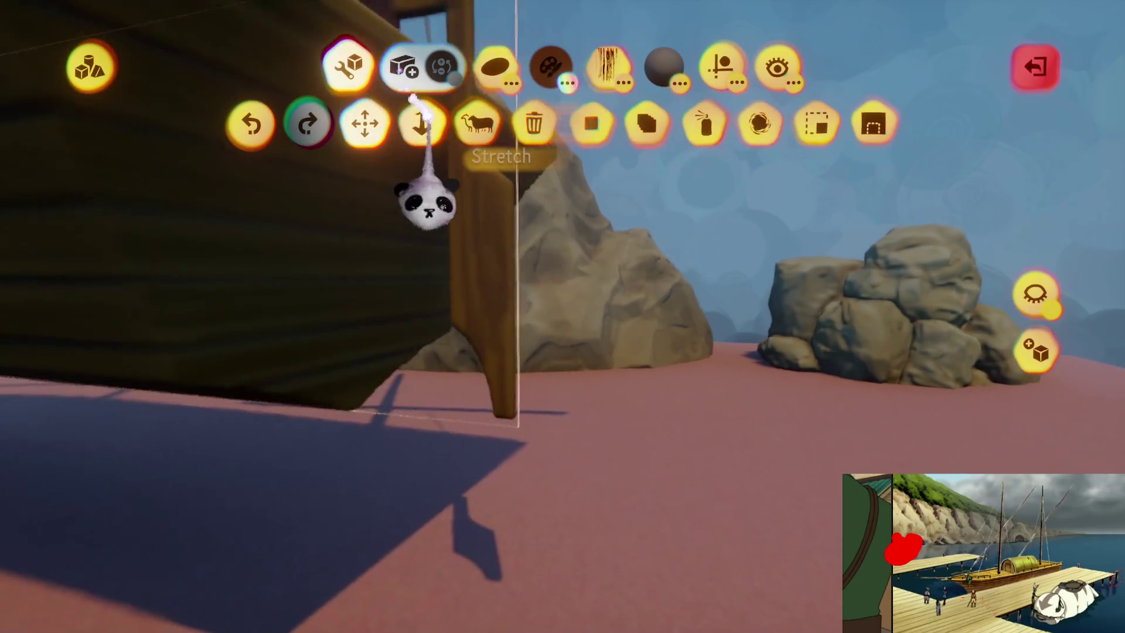
{"action": "left_click", "coordinate": [420, 120]}
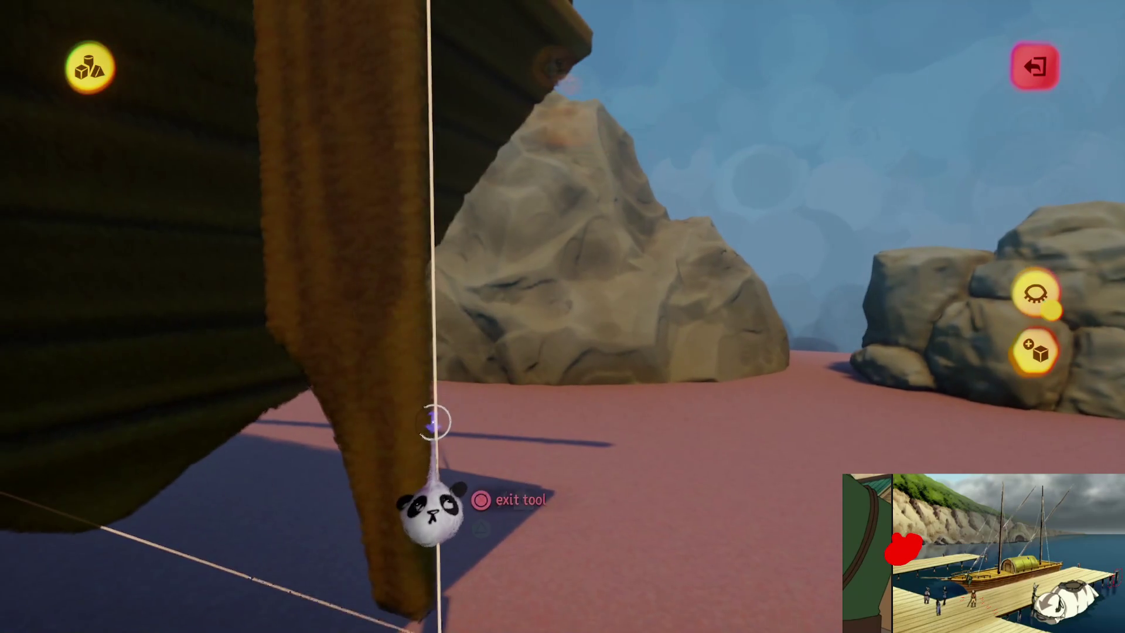
{"action": "key", "text": "Escape"}
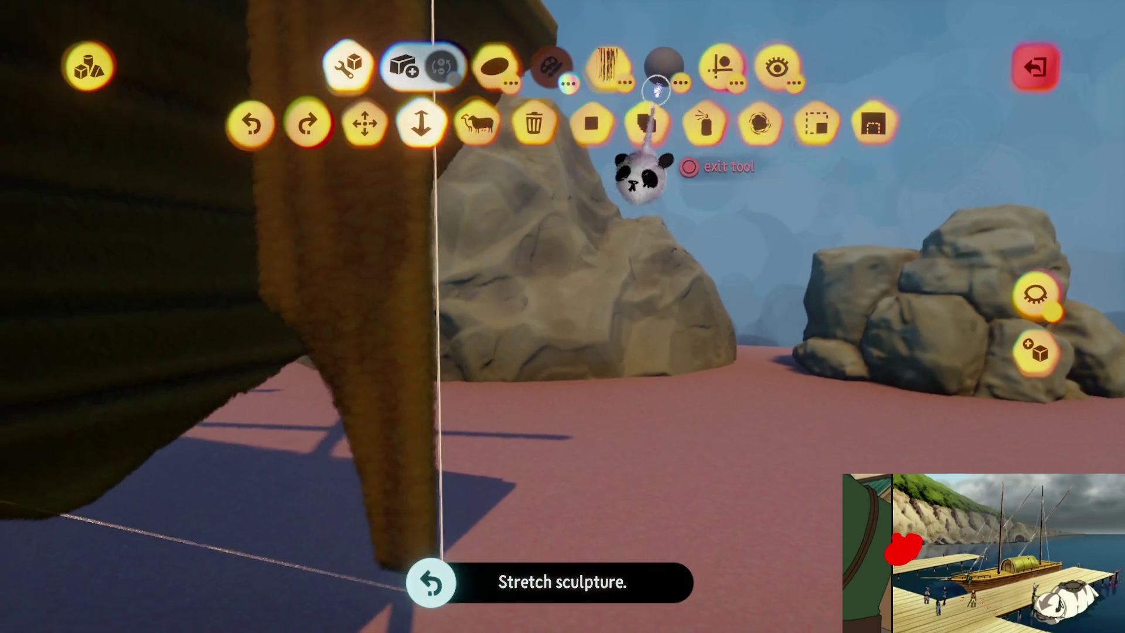
{"action": "left_click", "coordinate": [522, 414]}
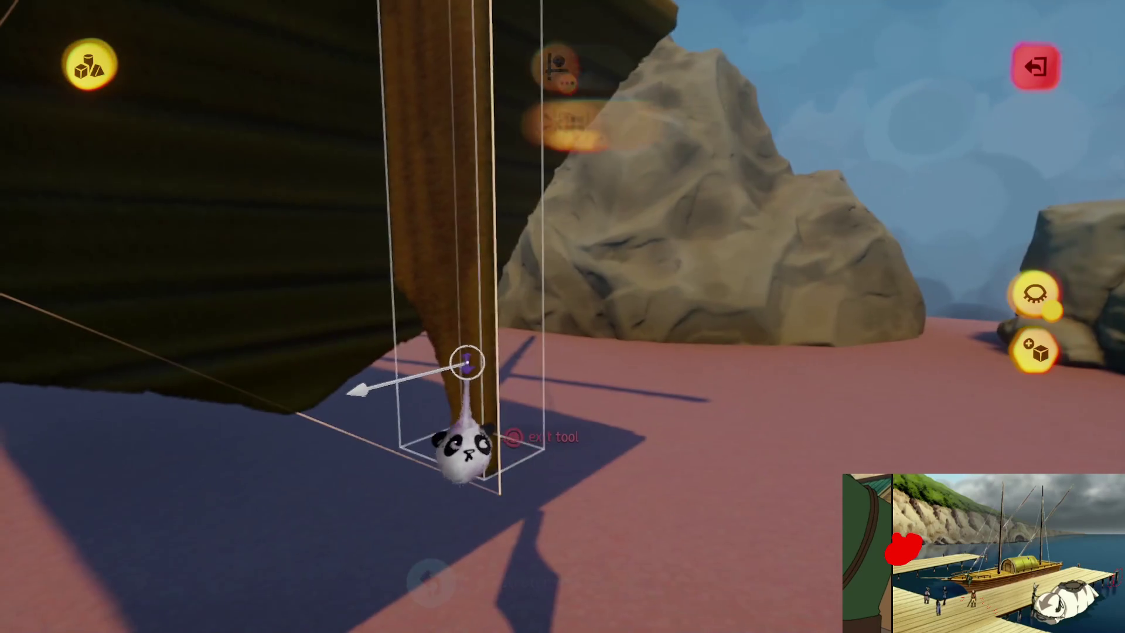
{"action": "left_click_drag", "start_coordinate": [499, 413], "coordinate": [465, 471]}
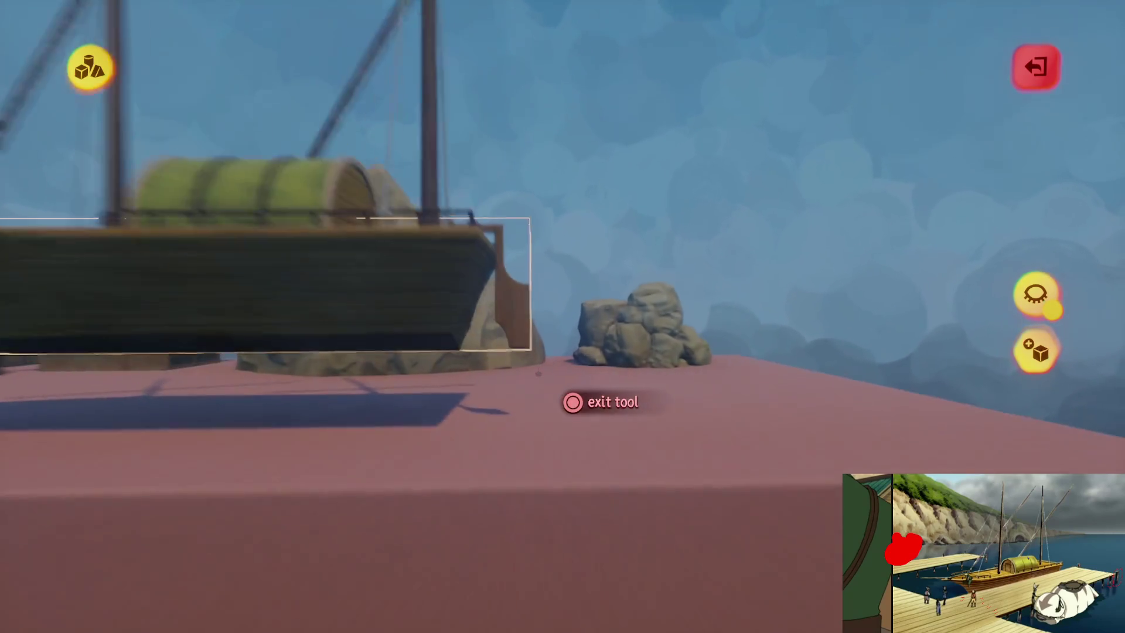
{"action": "key", "text": "Escape"}
{"action": "double_click", "coordinate": [545, 351]}
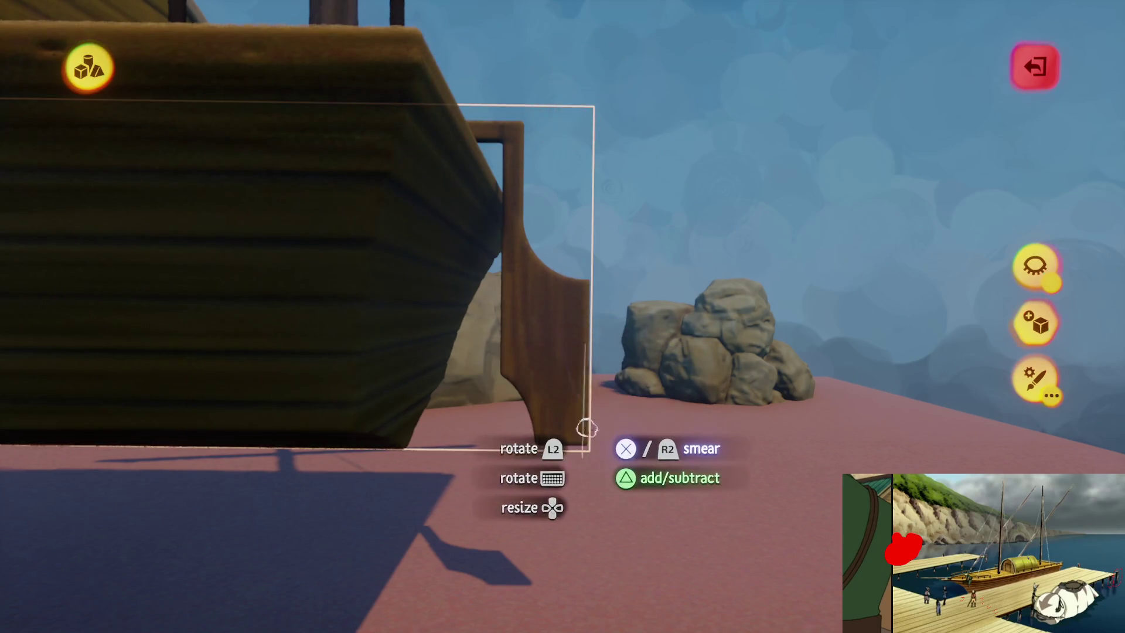
{"action": "key", "text": "Escape"}
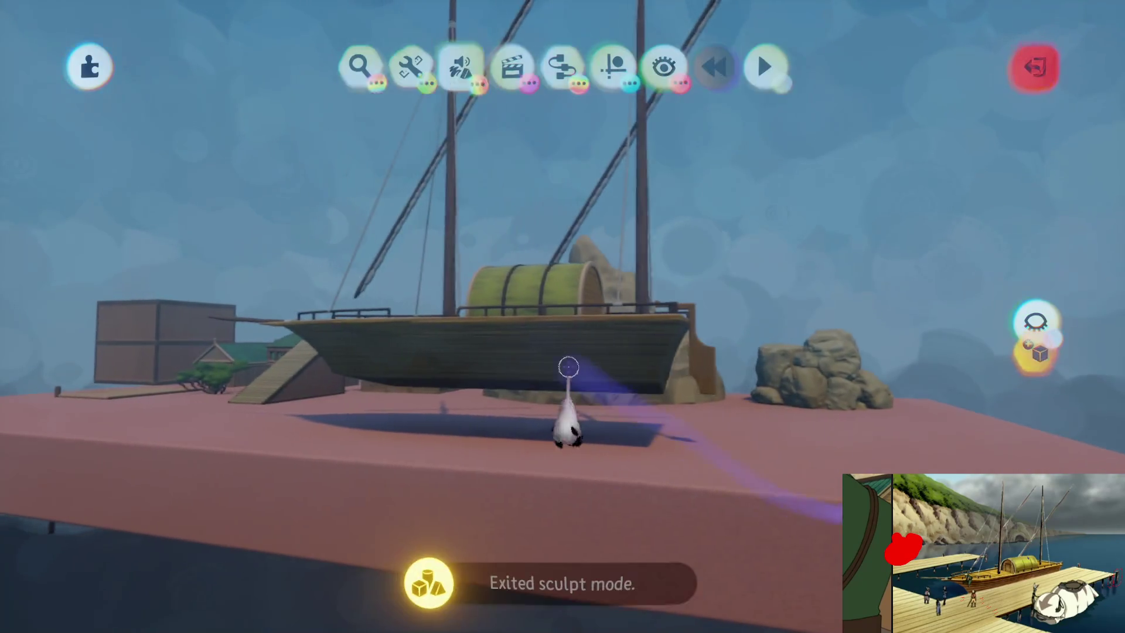
{"action": "mouse_move", "coordinate": [571, 357]}
{"action": "left_mouse_down"}
{"action": "mouse_move", "coordinate": [556, 492]}
{"action": "mouse_move", "coordinate": [599, 413]}
{"action": "mouse_move", "coordinate": [580, 378]}
{"action": "mouse_move", "coordinate": [553, 382]}
{"action": "left_mouse_up"}
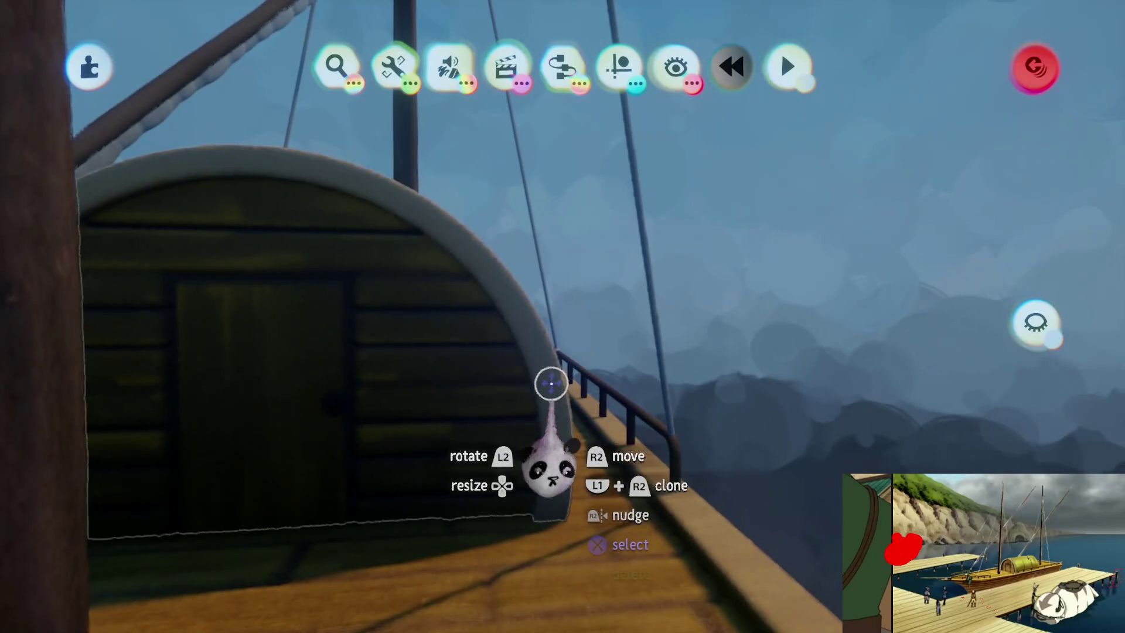
- Pick a colour and smear it over the cabin's end wall and around its door
{"action": "left_click", "coordinate": [552, 381]}
{"action": "left_click", "coordinate": [722, 68]}
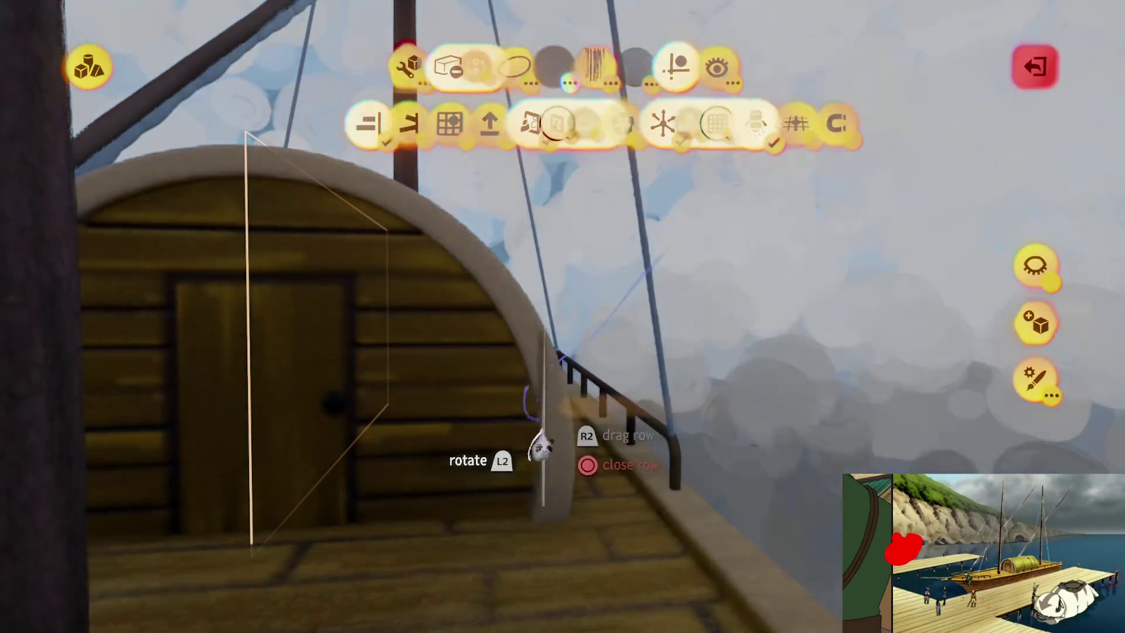
{"action": "left_click_drag", "start_coordinate": [540, 448], "coordinate": [545, 410]}
{"action": "left_click", "coordinate": [542, 404]}
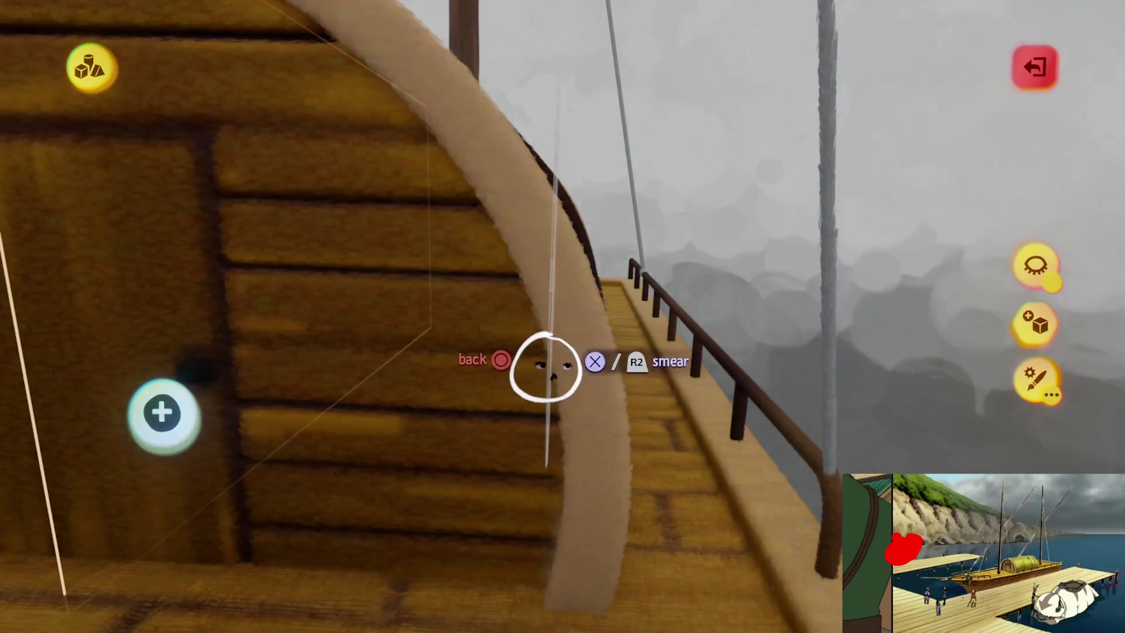
{"action": "left_click", "coordinate": [556, 283]}
{"action": "mouse_move", "coordinate": [567, 372]}
{"action": "left_mouse_down"}
{"action": "mouse_move", "coordinate": [567, 515]}
{"action": "mouse_move", "coordinate": [580, 502]}
{"action": "mouse_move", "coordinate": [606, 518]}
{"action": "mouse_move", "coordinate": [592, 431]}
{"action": "mouse_move", "coordinate": [615, 261]}
{"action": "mouse_move", "coordinate": [474, 165]}
{"action": "left_mouse_up"}
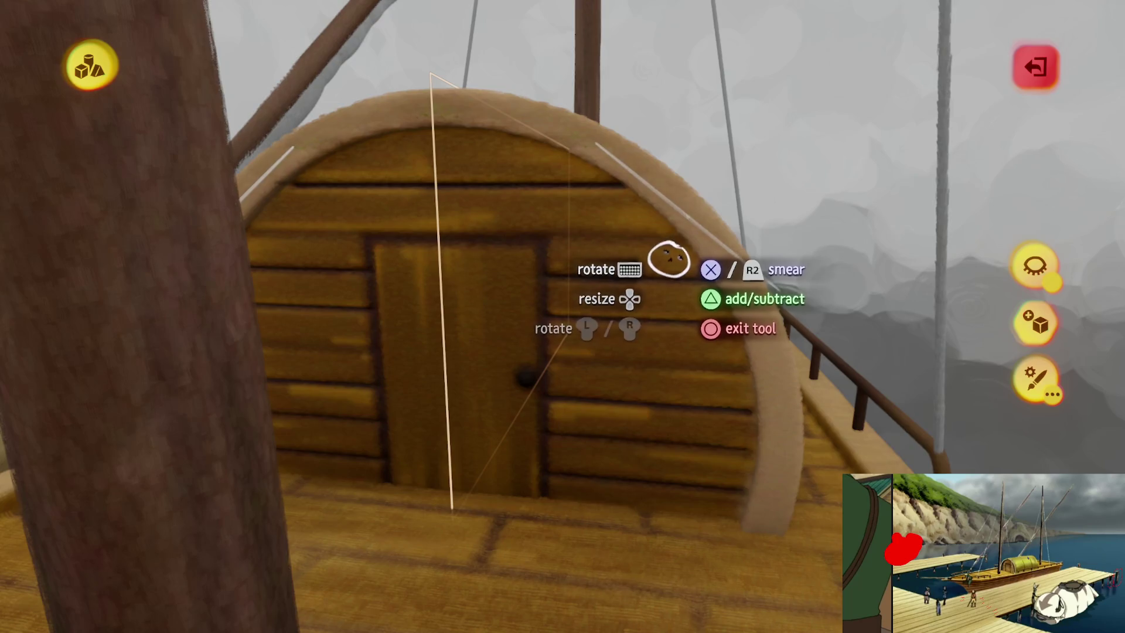
{"action": "left_click_drag", "start_coordinate": [677, 253], "coordinate": [683, 340]}
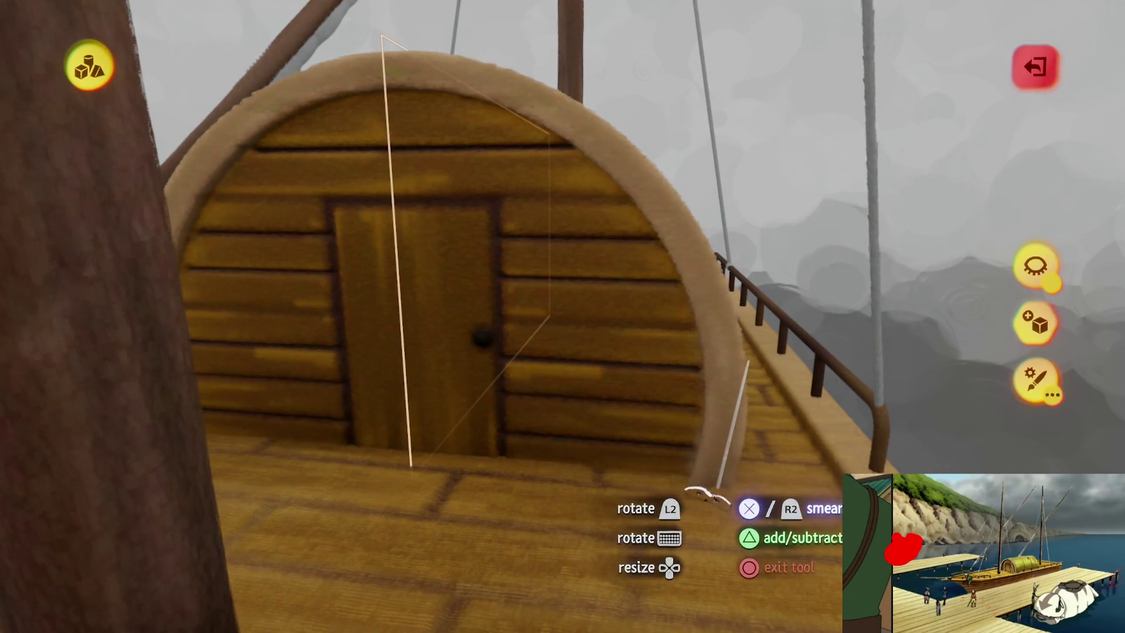
- Smear colour along the edge of the green roof, then stop sculpting to view the boat
{"action": "mouse_move", "coordinate": [700, 469]}
{"action": "left_mouse_down"}
{"action": "mouse_move", "coordinate": [598, 409]}
{"action": "mouse_move", "coordinate": [548, 448]}
{"action": "mouse_move", "coordinate": [572, 369]}
{"action": "mouse_move", "coordinate": [596, 384]}
{"action": "mouse_move", "coordinate": [603, 484]}
{"action": "mouse_move", "coordinate": [561, 518]}
{"action": "mouse_move", "coordinate": [572, 430]}
{"action": "mouse_move", "coordinate": [574, 459]}
{"action": "left_mouse_up"}
{"action": "mouse_move", "coordinate": [574, 331]}
{"action": "left_mouse_down"}
{"action": "mouse_move", "coordinate": [577, 363]}
{"action": "mouse_move", "coordinate": [595, 382]}
{"action": "mouse_move", "coordinate": [578, 264]}
{"action": "mouse_move", "coordinate": [612, 269]}
{"action": "left_mouse_up"}
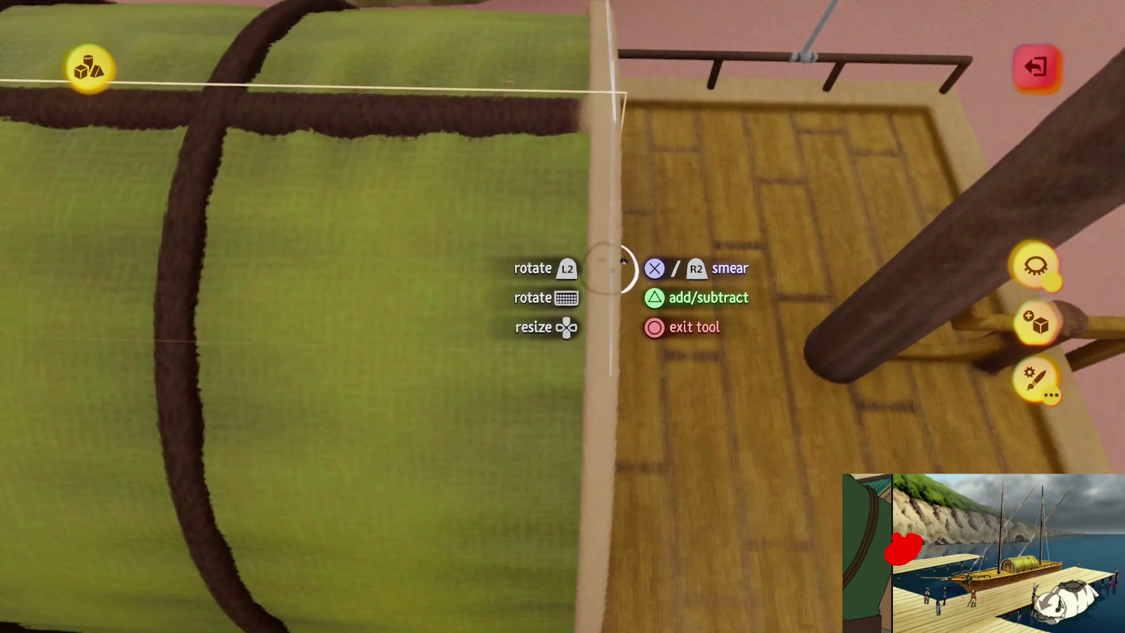
{"action": "left_click_drag", "start_coordinate": [591, 313], "coordinate": [586, 365]}
{"action": "left_click_drag", "start_coordinate": [580, 406], "coordinate": [589, 320]}
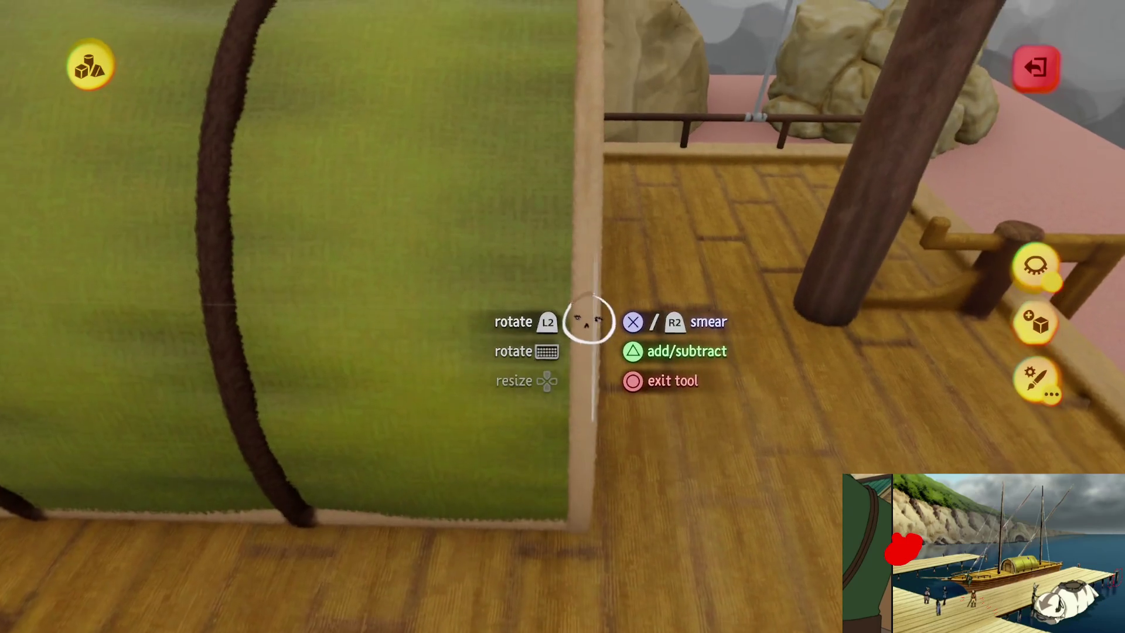
{"action": "left_click_drag", "start_coordinate": [580, 430], "coordinate": [585, 385]}
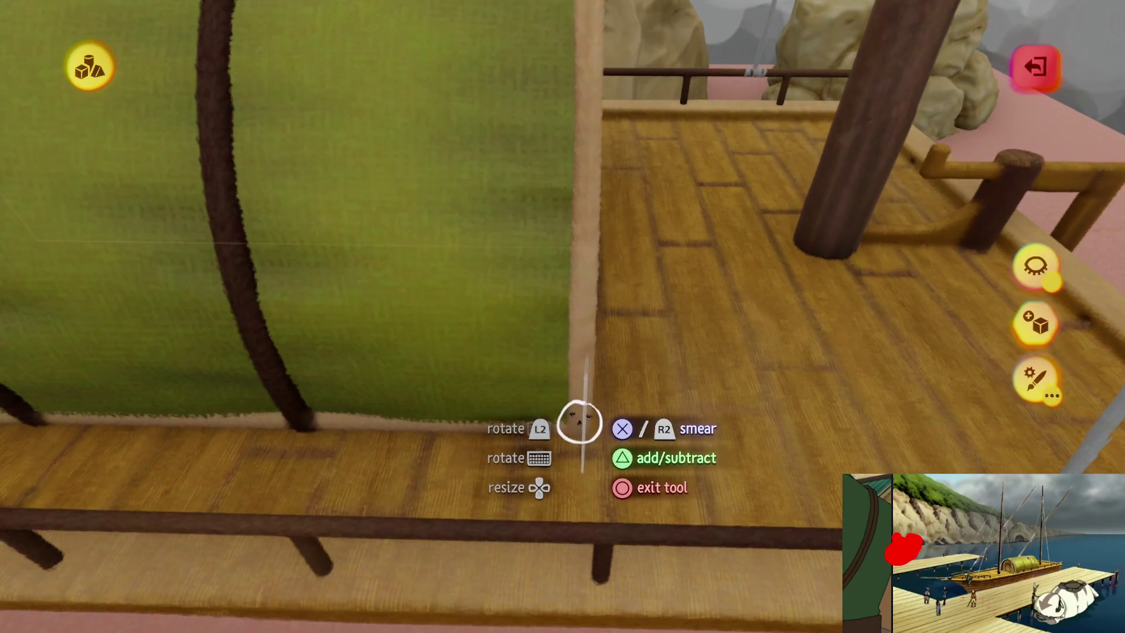
{"action": "key", "text": "Escape"}
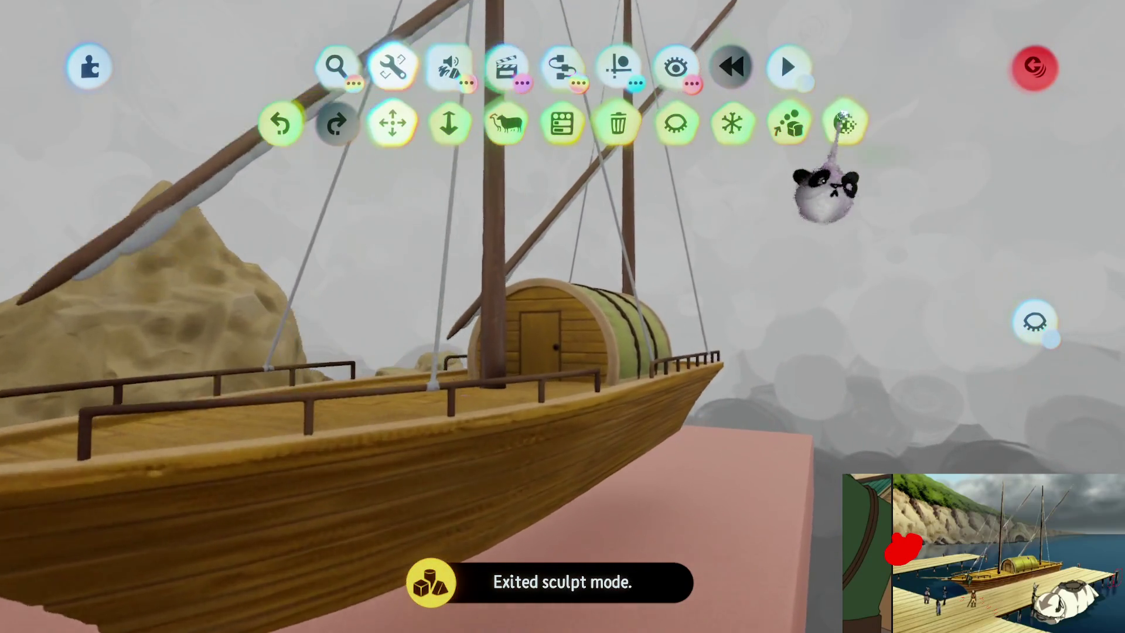
{"action": "left_click", "coordinate": [843, 122]}
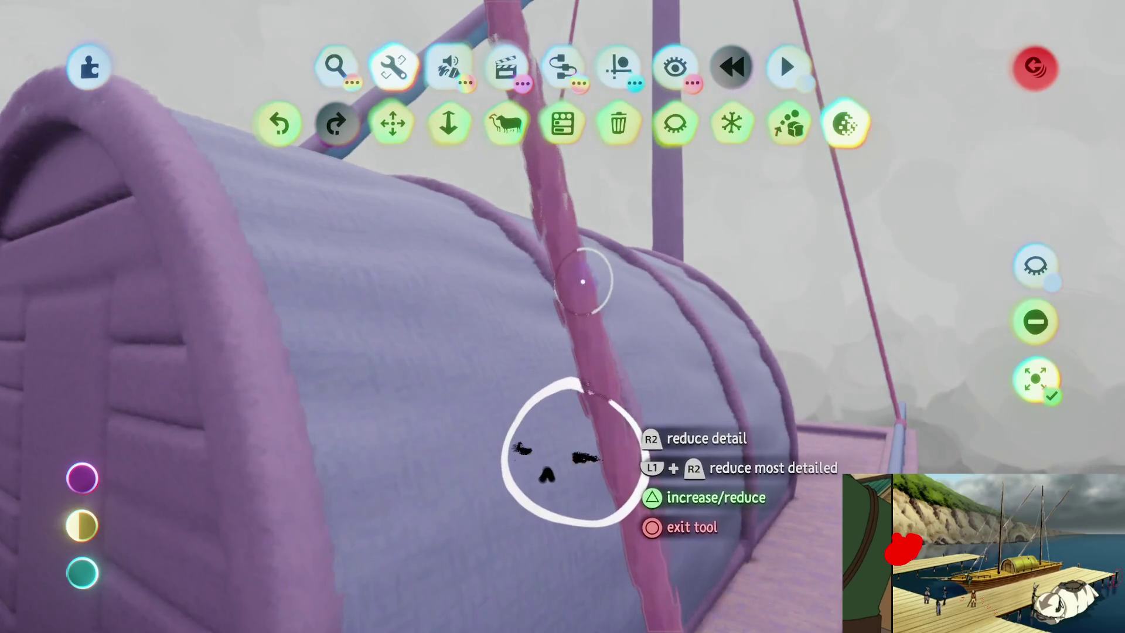
- Raise sculpt detail on the cabin door, lower it on the deck floor, and view the whole boat
{"action": "mouse_move", "coordinate": [583, 282]}
{"action": "left_mouse_down"}
{"action": "mouse_move", "coordinate": [587, 389]}
{"action": "mouse_move", "coordinate": [605, 381]}
{"action": "mouse_move", "coordinate": [613, 404]}
{"action": "mouse_move", "coordinate": [620, 370]}
{"action": "mouse_move", "coordinate": [627, 459]}
{"action": "left_mouse_up"}
{"action": "left_click_drag", "start_coordinate": [616, 388], "coordinate": [591, 334]}
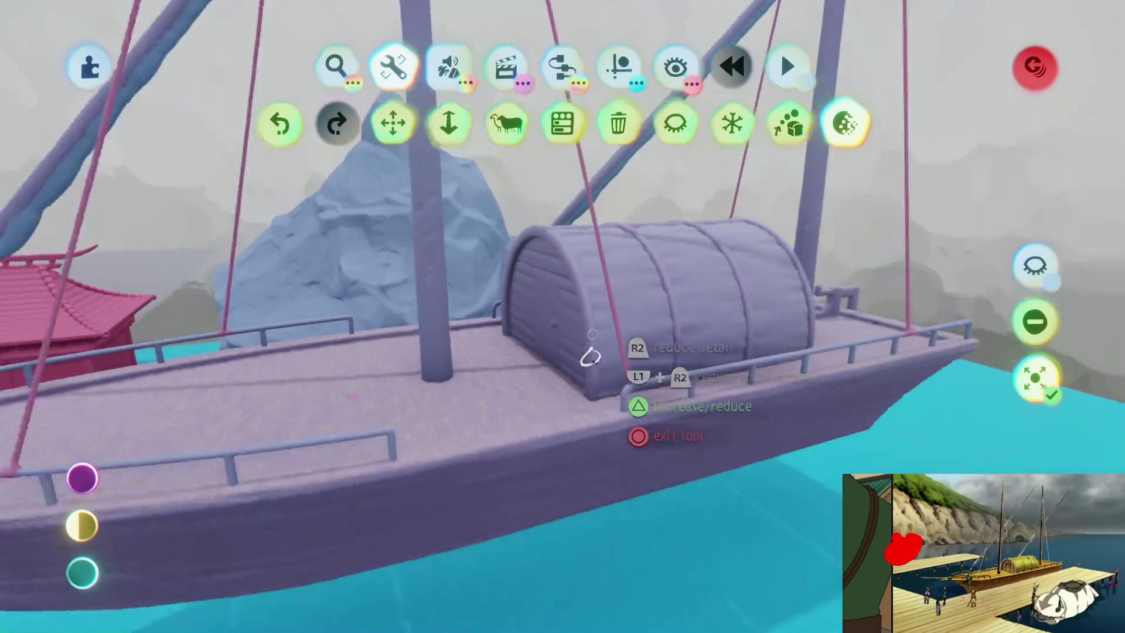
{"action": "key", "text": "Escape"}
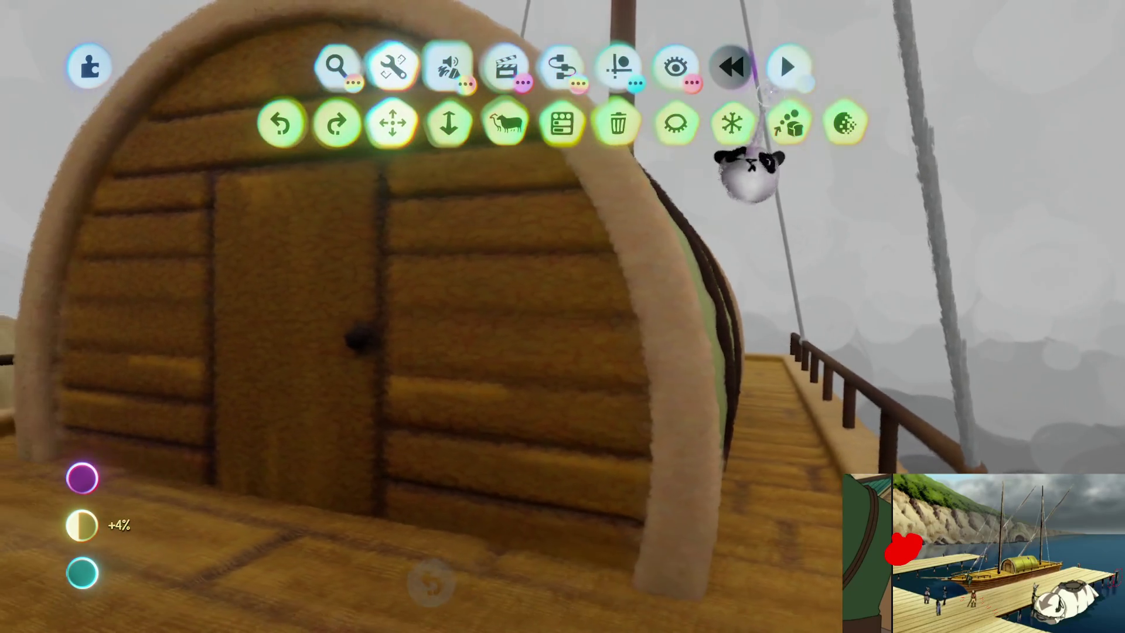
{"action": "left_click", "coordinate": [844, 123]}
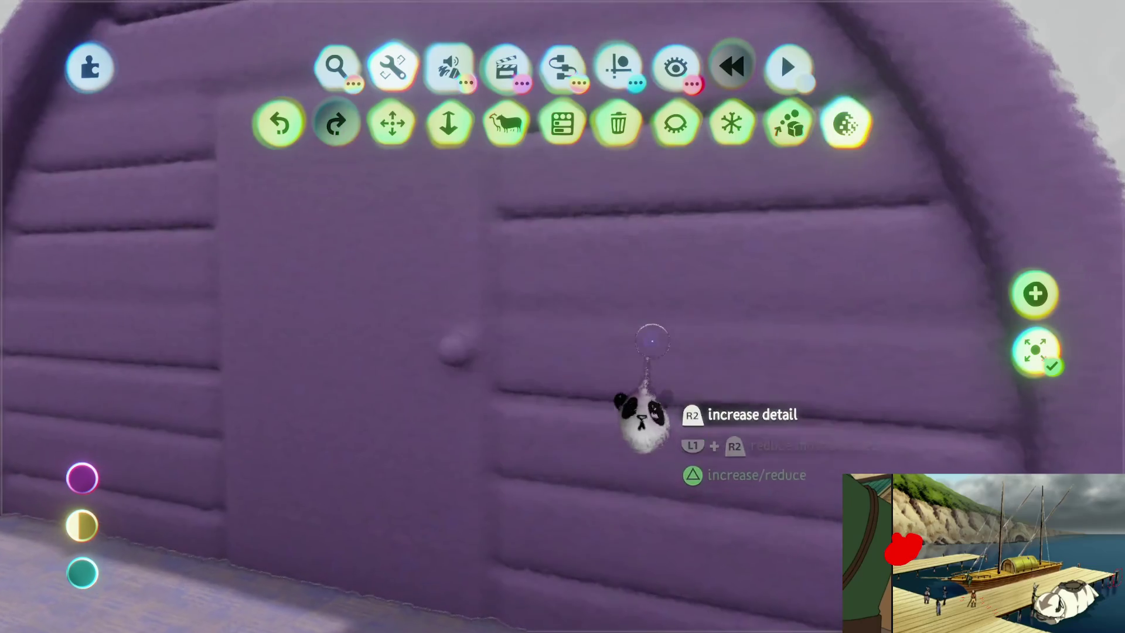
{"action": "key", "text": "Escape"}
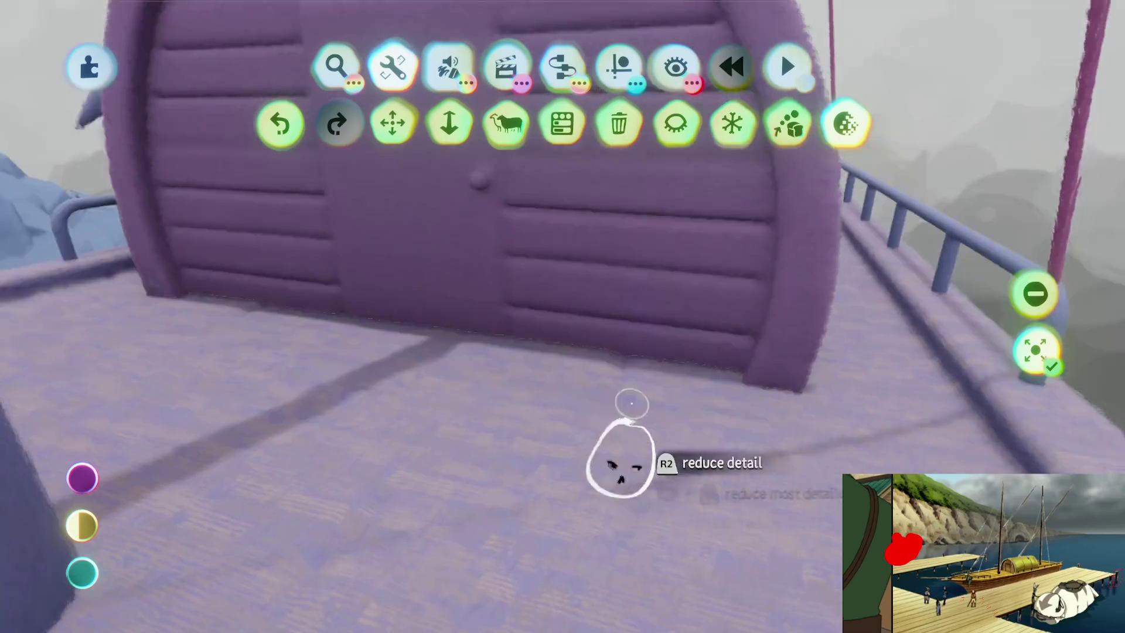
{"action": "key", "text": "Escape"}
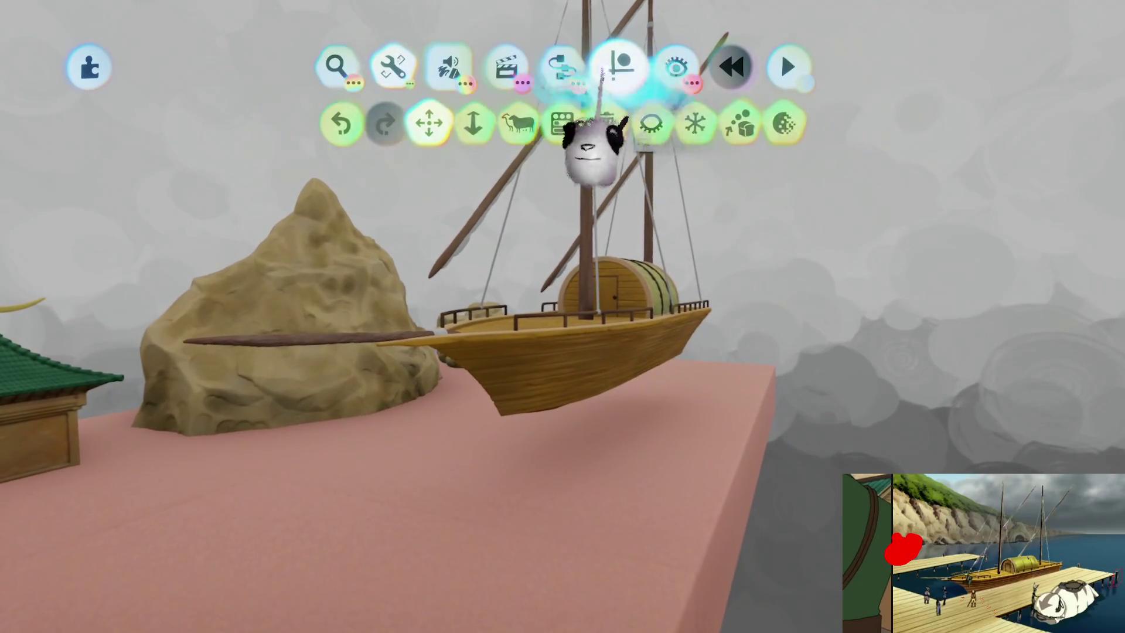
- Turn off studio lighting to show blue sky and set the boat down on the ground
{"action": "left_click", "coordinate": [629, 122]}
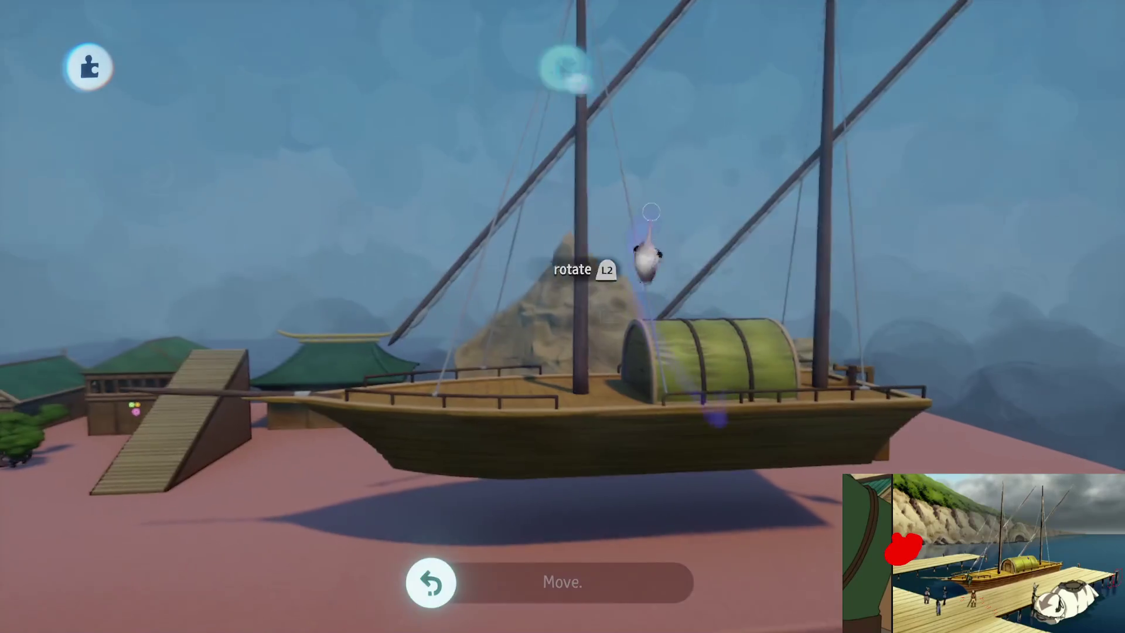
{"action": "key", "text": "Escape"}
{"action": "mouse_move", "coordinate": [672, 326]}
{"action": "left_mouse_down"}
{"action": "mouse_move", "coordinate": [635, 164]}
{"action": "mouse_move", "coordinate": [500, 130]}
{"action": "left_mouse_up"}
{"action": "left_click_drag", "start_coordinate": [257, 135], "coordinate": [586, 424]}
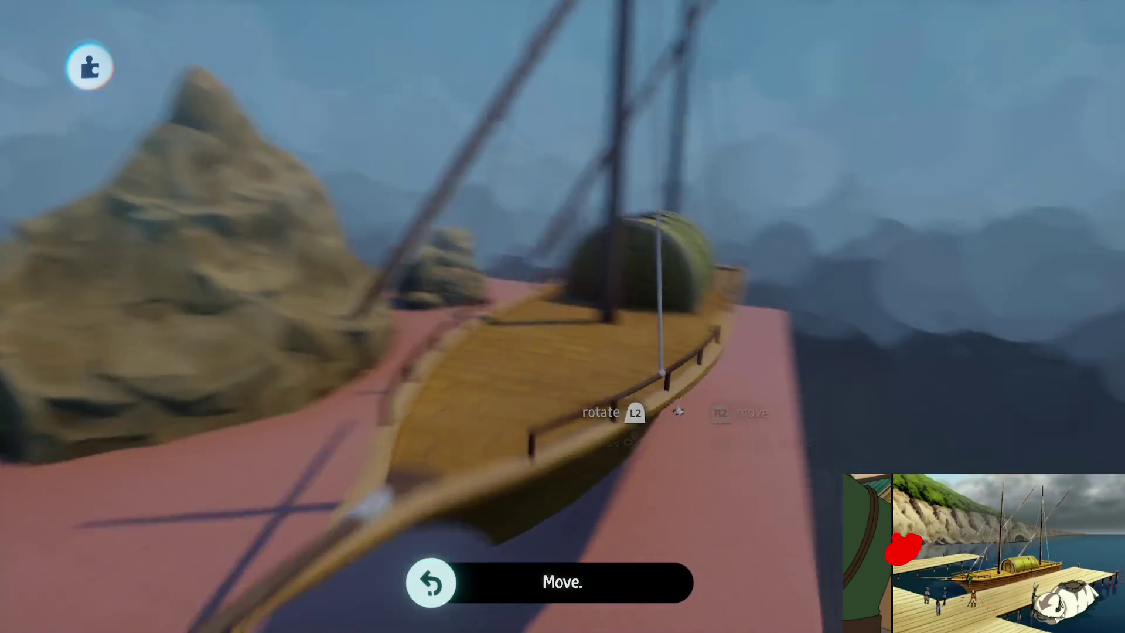
{"action": "key", "text": "Escape"}
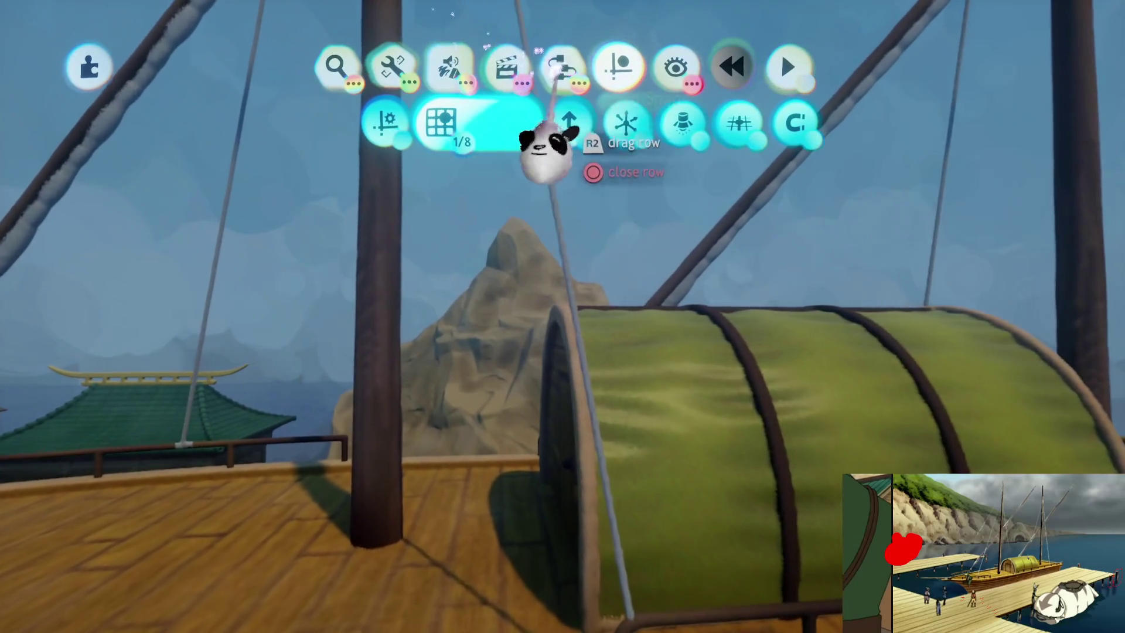
- Place an enlarged Microchip from the Logic gadgets on the ship's hut and open its canvas
{"action": "key", "text": "g"}
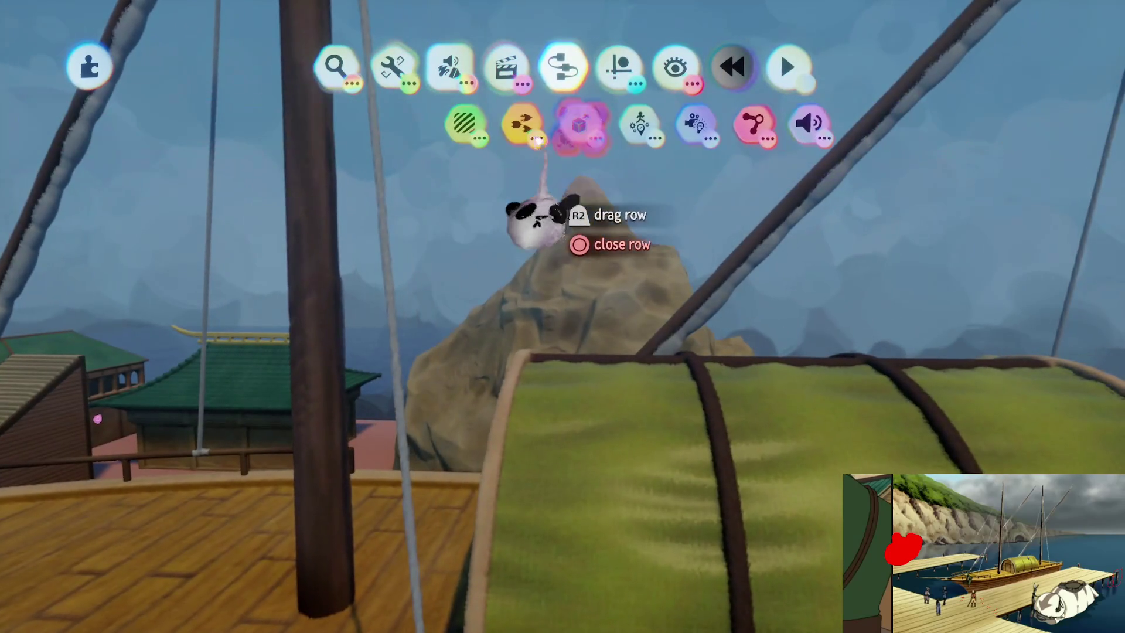
{"action": "left_click", "coordinate": [537, 141]}
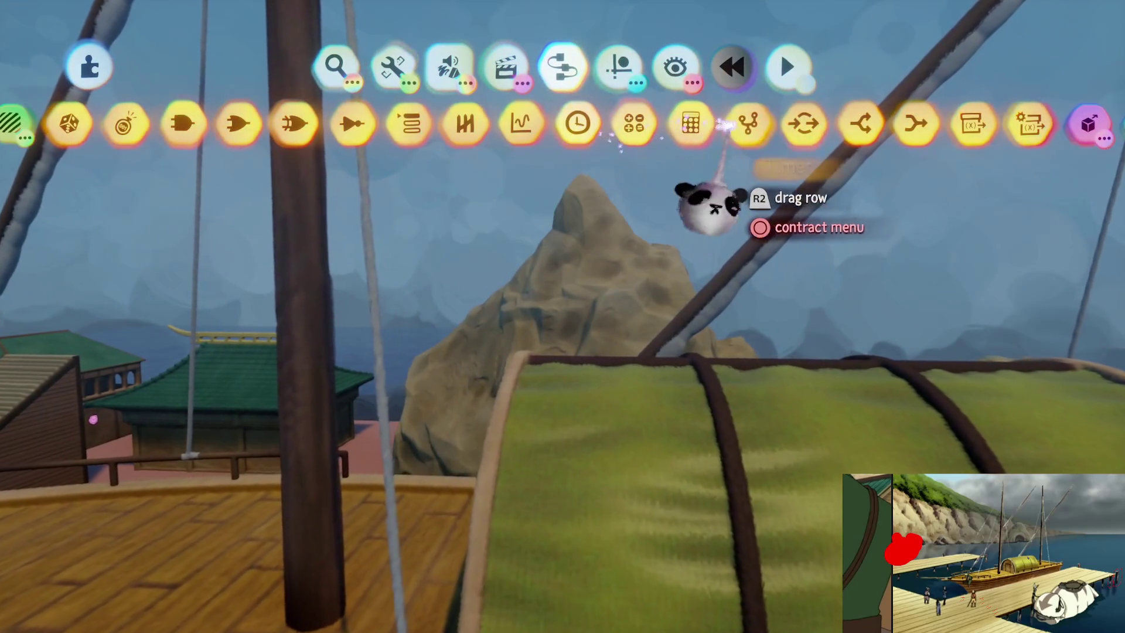
{"action": "left_click", "coordinate": [741, 123]}
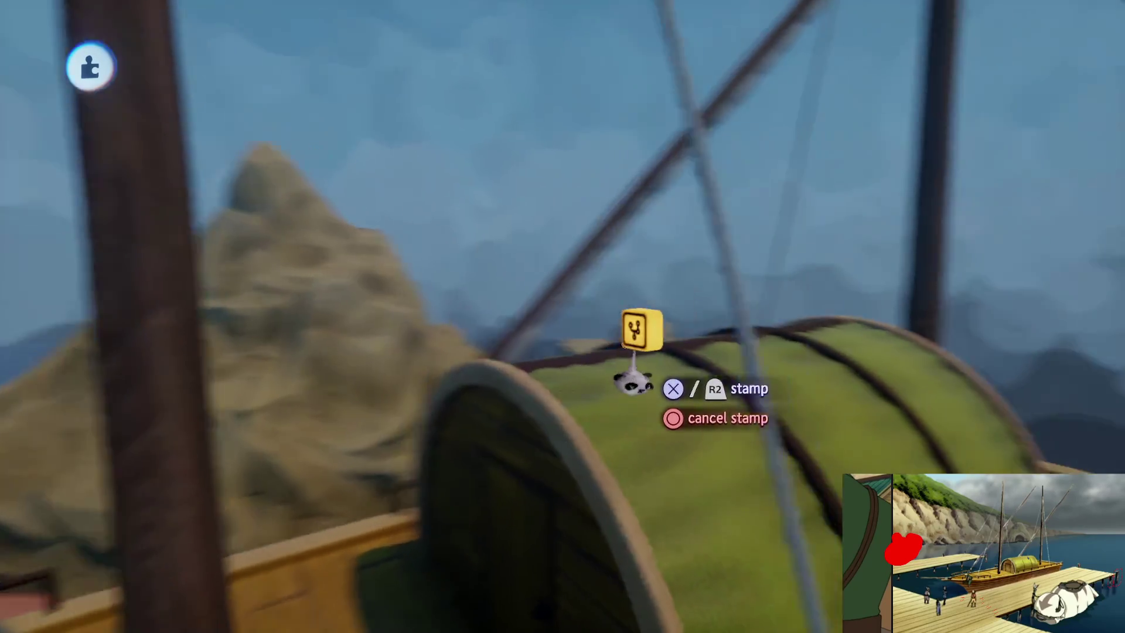
{"action": "key", "text": "Up"}
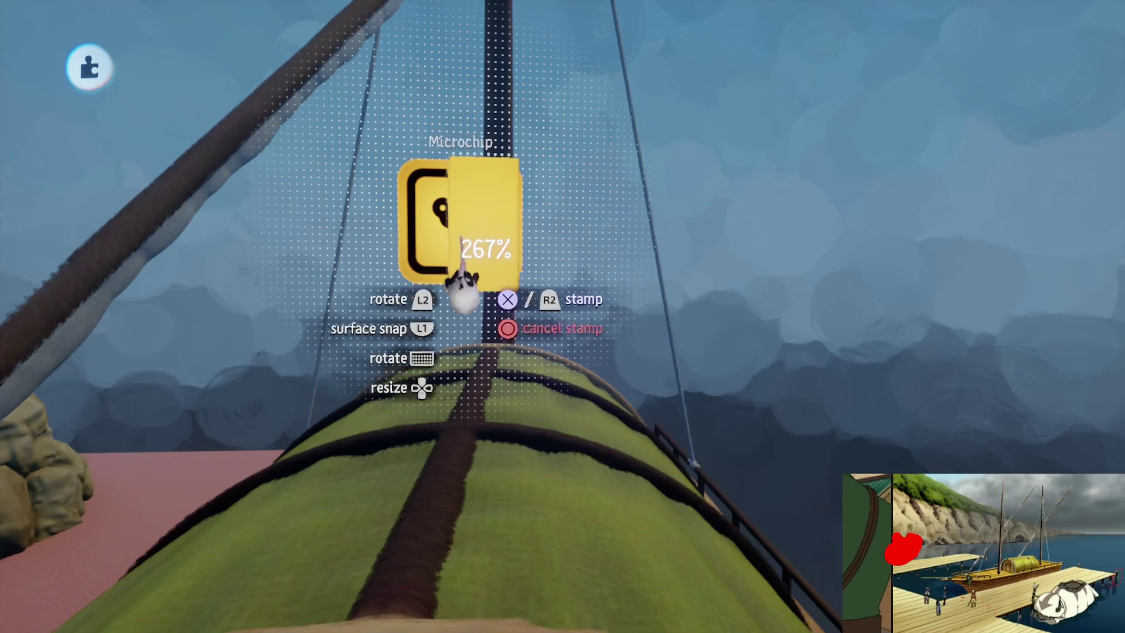
{"action": "left_click", "coordinate": [461, 234]}
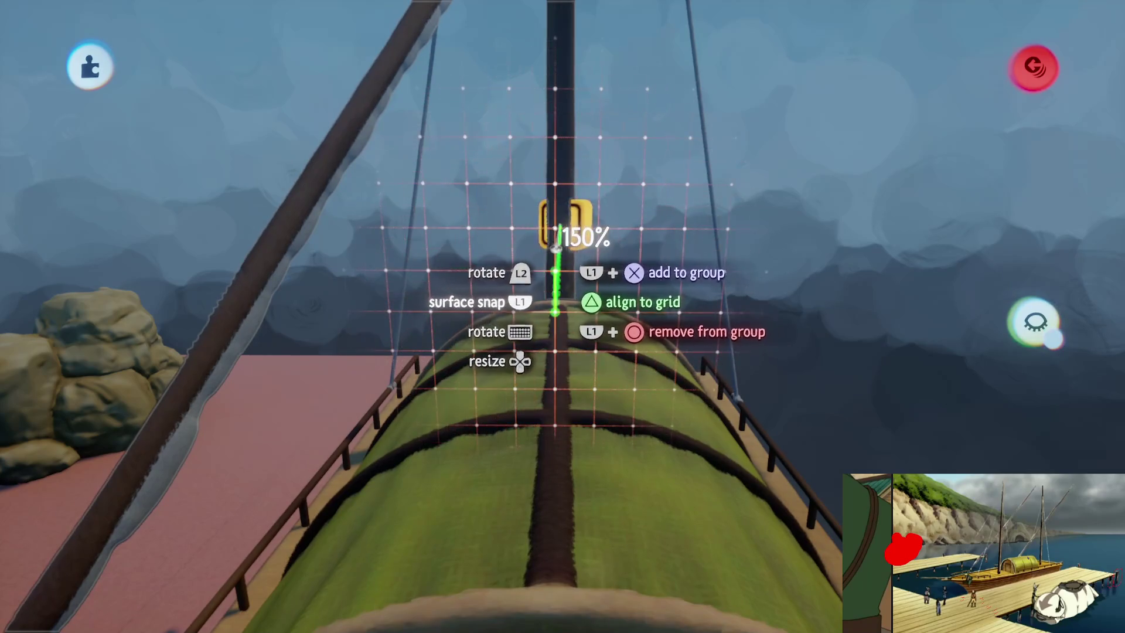
{"action": "left_click", "coordinate": [554, 240]}
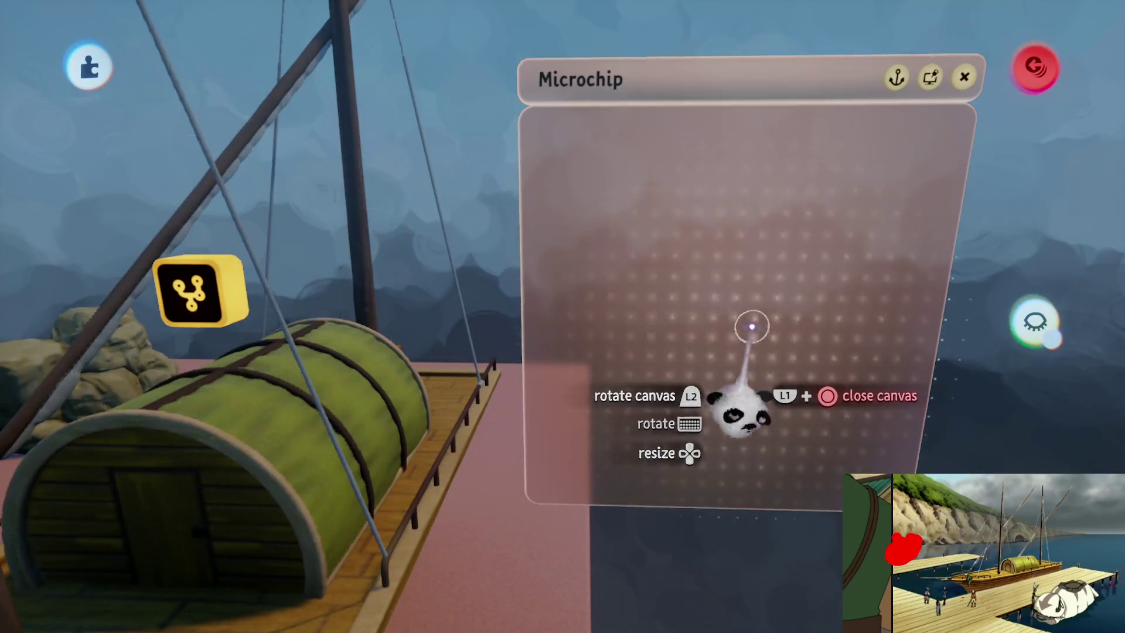
- Stamp a Look At Rotator from the Movers & Output gadgets into the microchip canvas
{"action": "left_click", "coordinate": [754, 322]}
{"action": "left_click", "coordinate": [693, 210]}
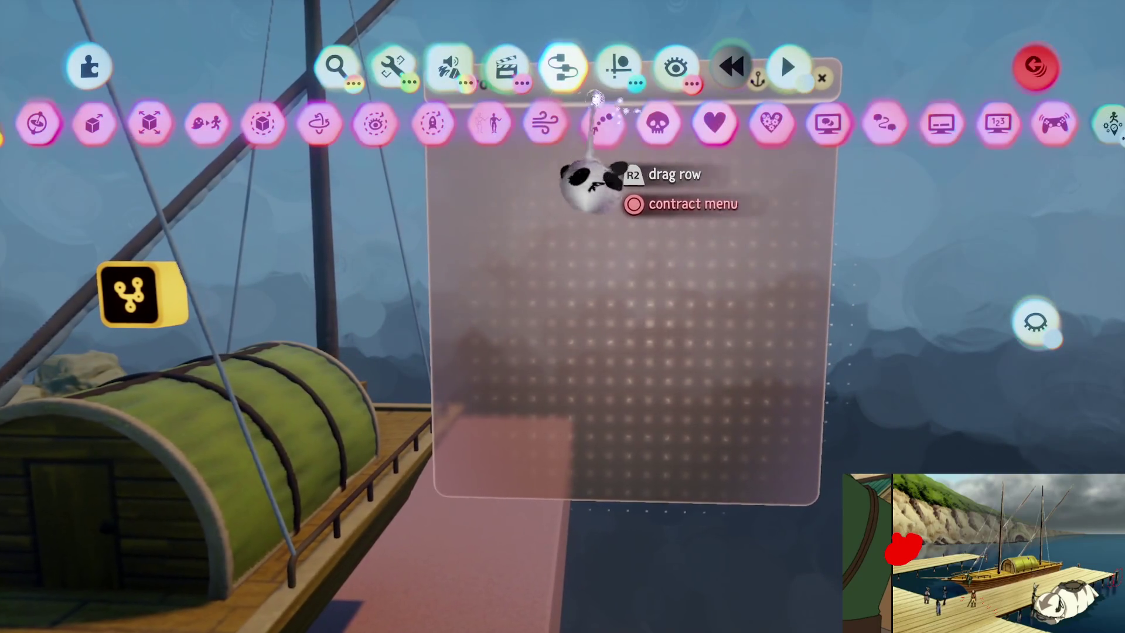
{"action": "key", "text": "Escape"}
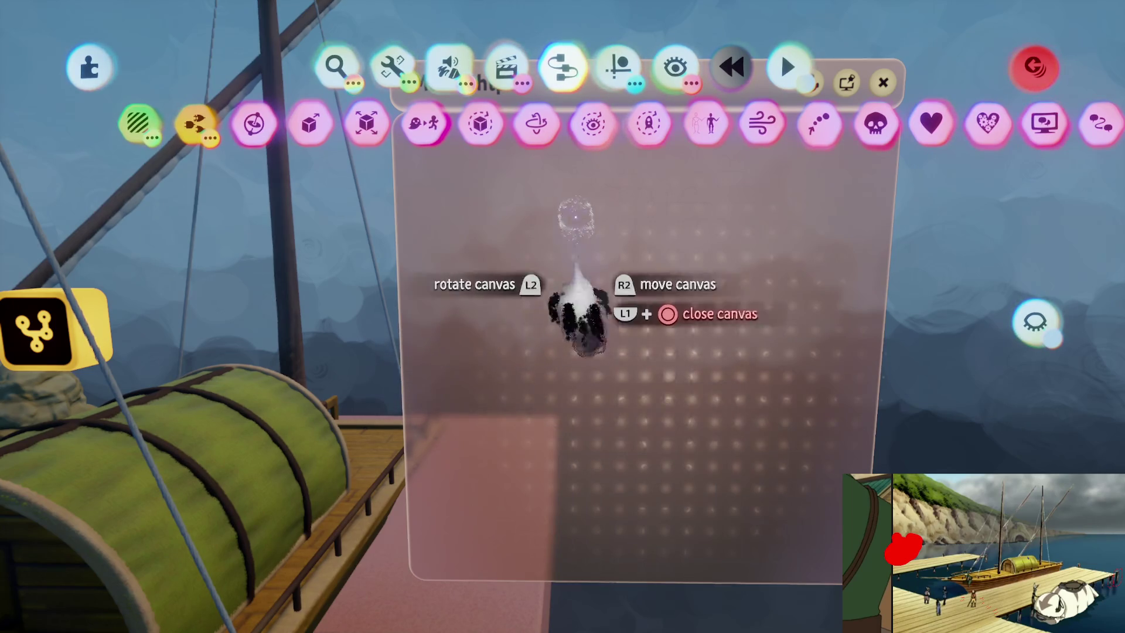
{"action": "left_click", "coordinate": [590, 123]}
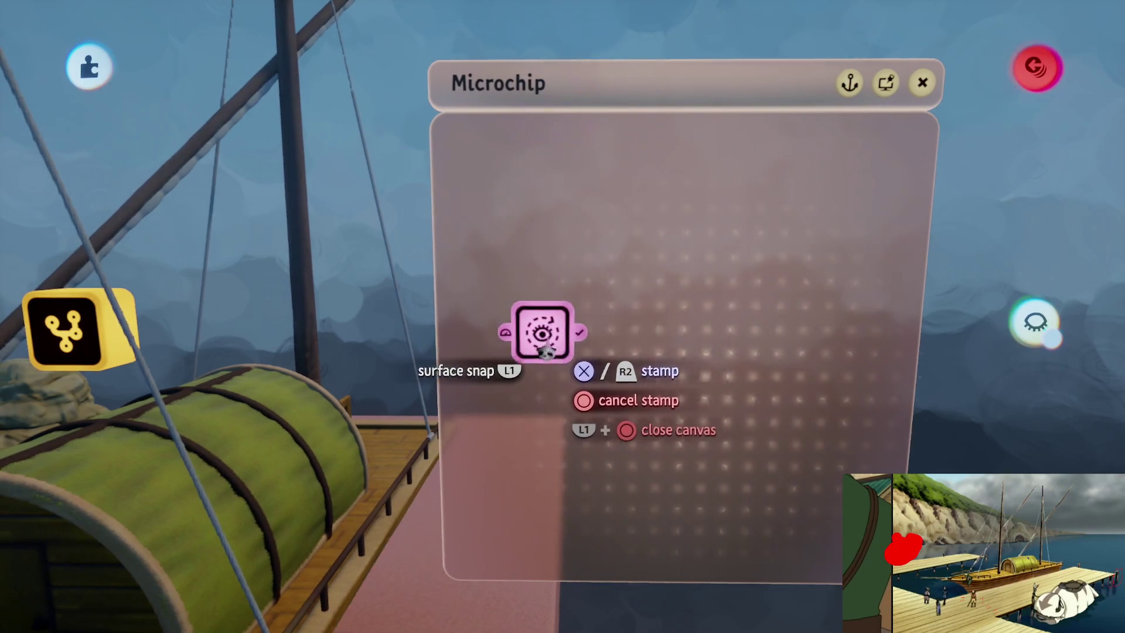
{"action": "left_click", "coordinate": [546, 335]}
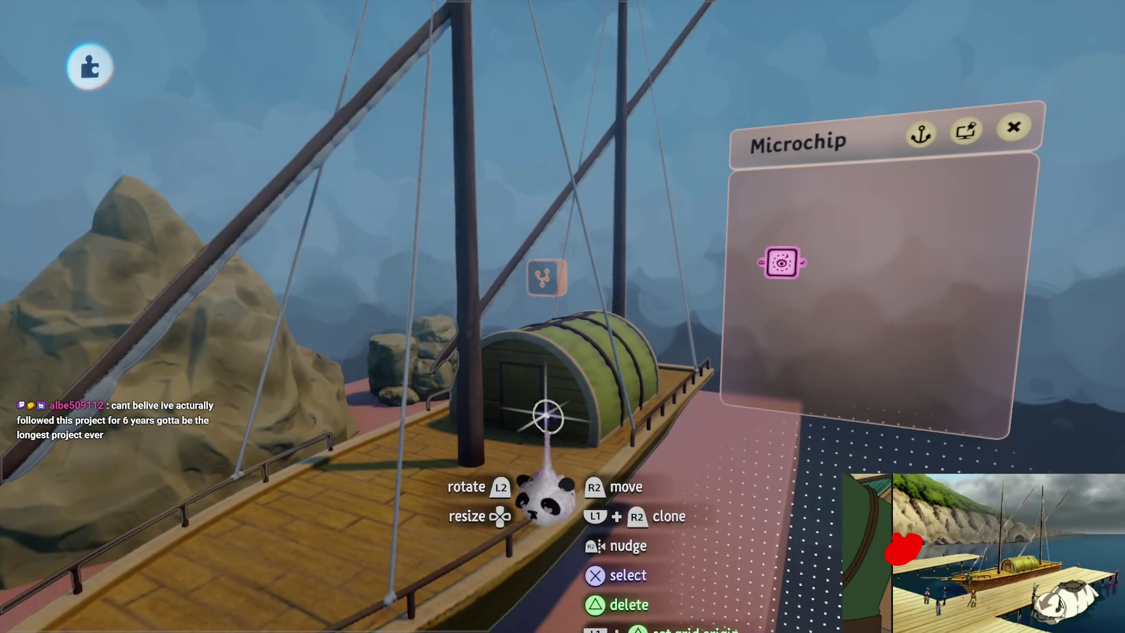
{"action": "mouse_move", "coordinate": [548, 409]}
{"action": "left_mouse_down"}
{"action": "mouse_move", "coordinate": [697, 415]}
{"action": "mouse_move", "coordinate": [755, 334]}
{"action": "mouse_move", "coordinate": [866, 314]}
{"action": "mouse_move", "coordinate": [715, 439]}
{"action": "left_mouse_up"}
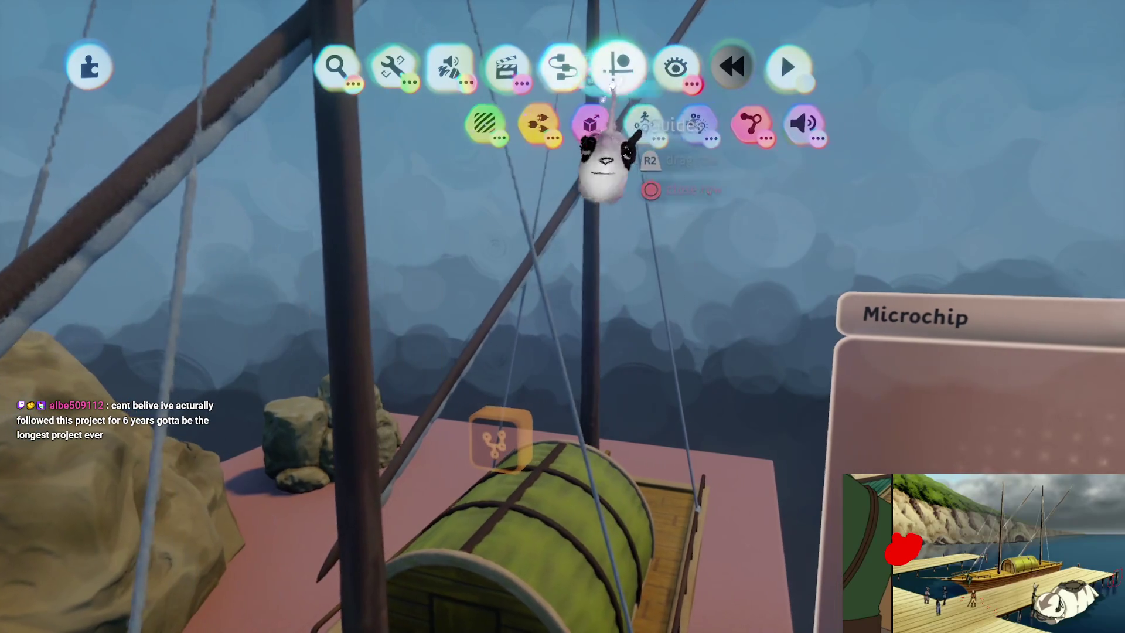
- Stamp a Sensors Tag named 'Boat_LookAt' above the ship and open the Look At Rotator's settings
{"action": "left_click", "coordinate": [644, 124]}
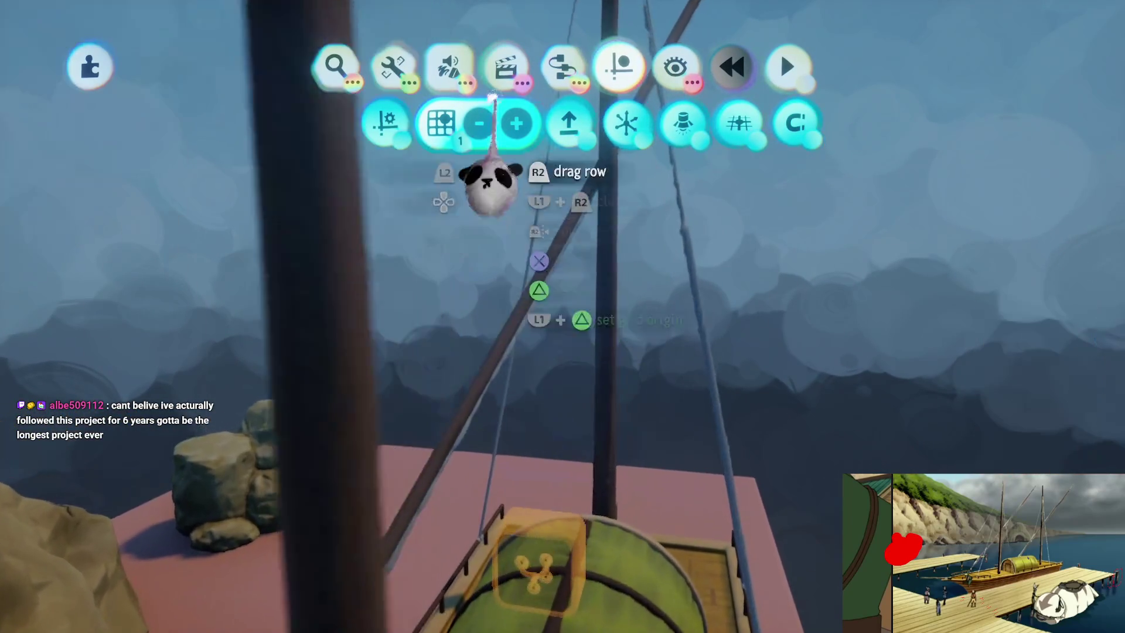
{"action": "left_click", "coordinate": [563, 66]}
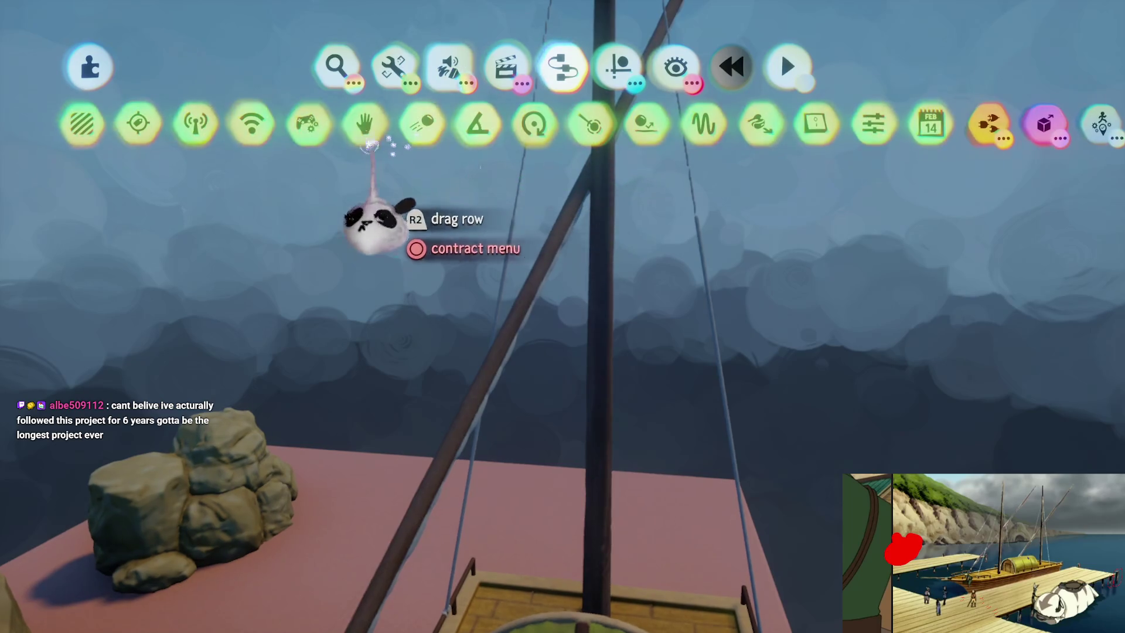
{"action": "left_click", "coordinate": [308, 124]}
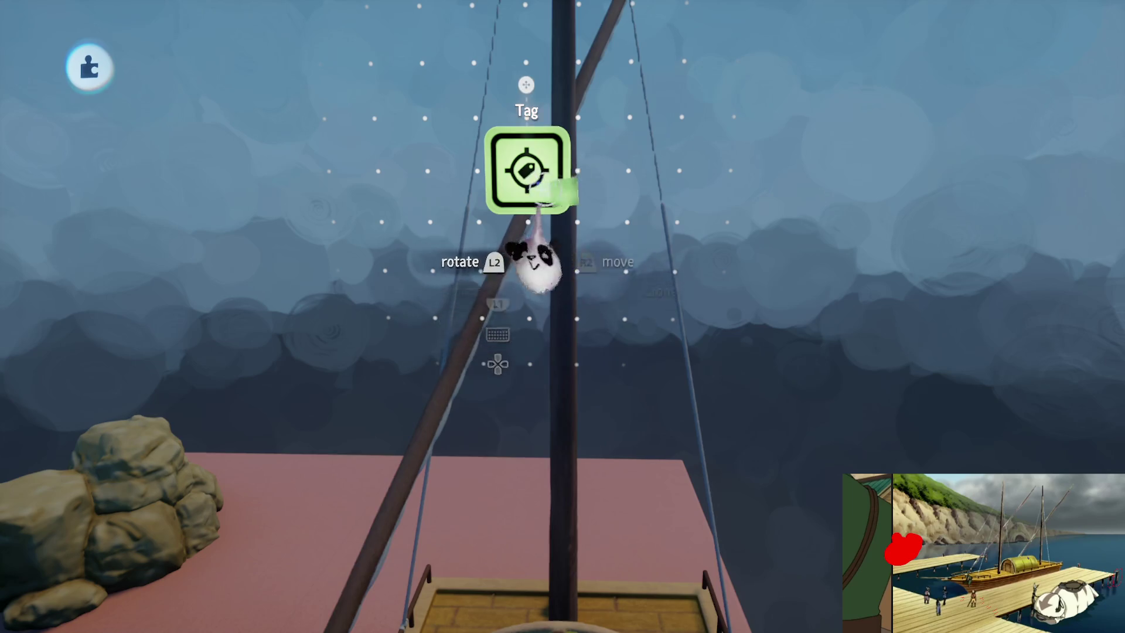
{"action": "left_click", "coordinate": [654, 216]}
{"action": "type", "text": "Bo"}
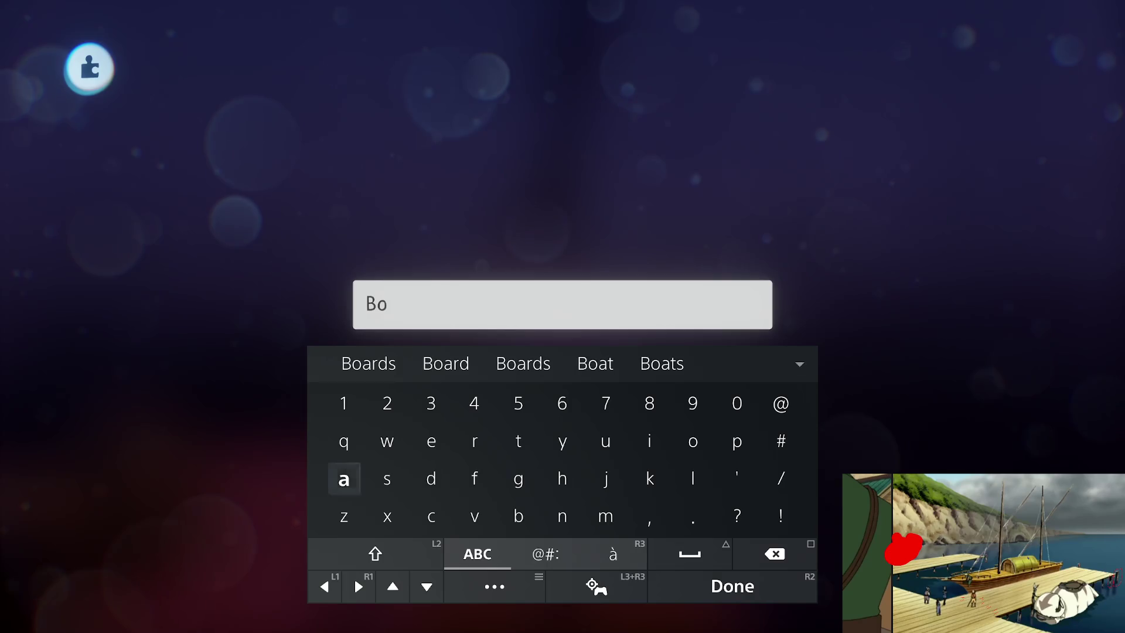
{"action": "type", "text": "at_Look"}
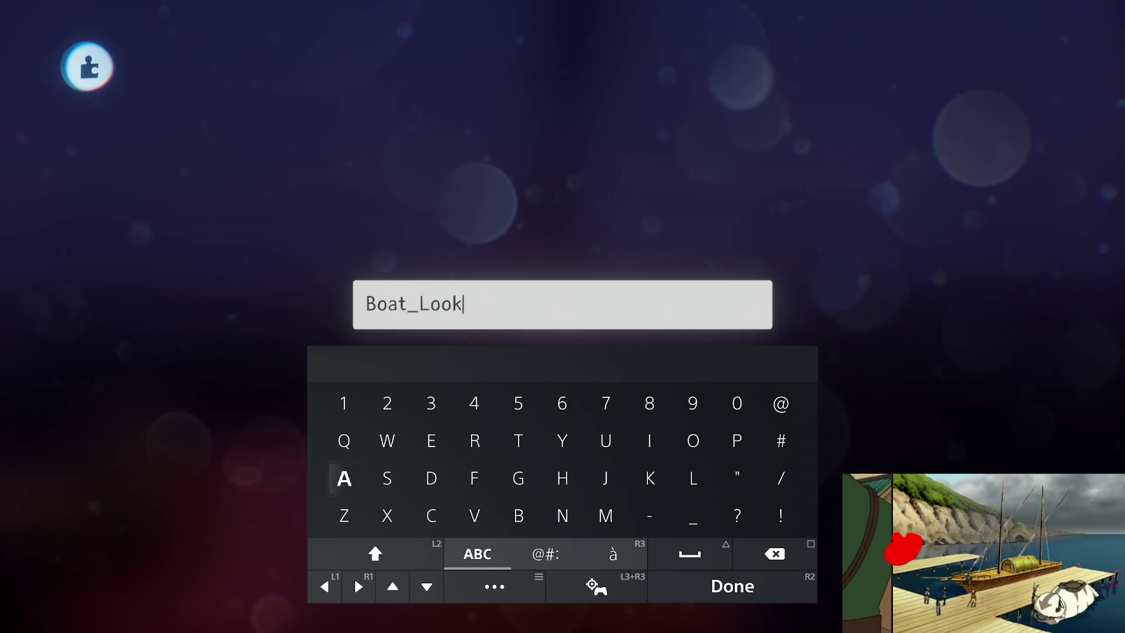
{"action": "type", "text": "At"}
{"action": "key", "text": "Return"}
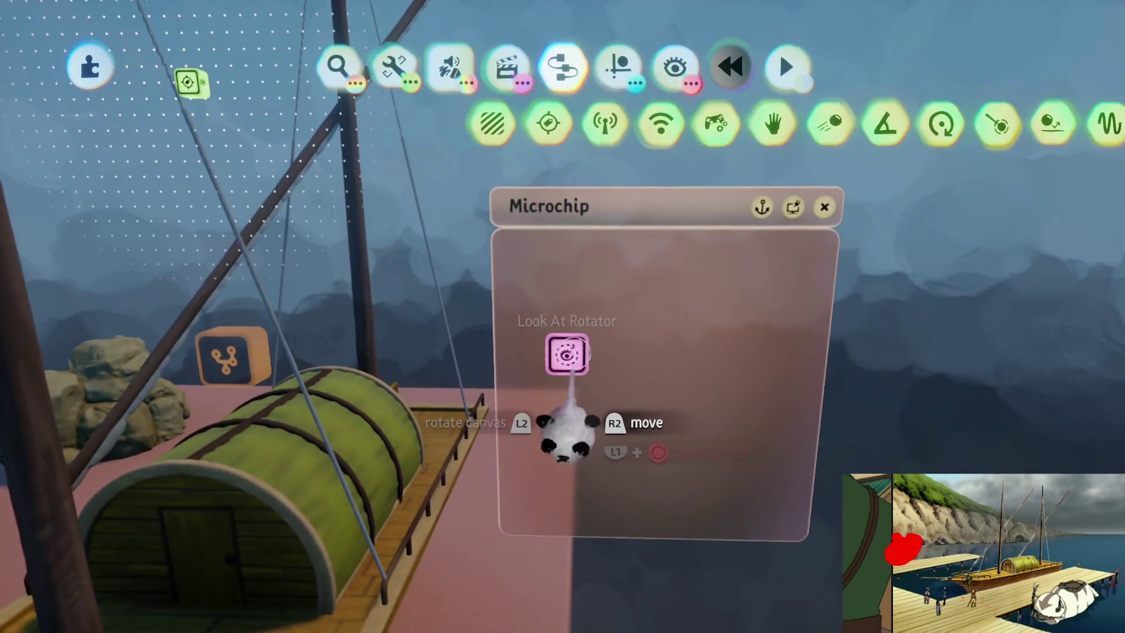
{"action": "left_click", "coordinate": [566, 354]}
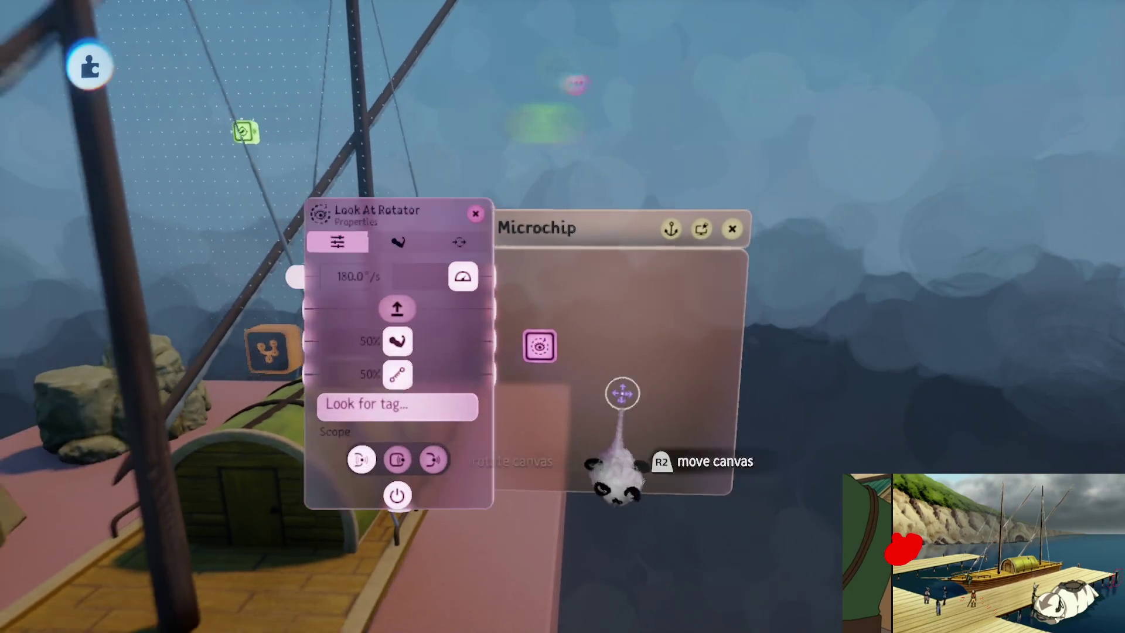
- Set the rotator's Rotation Strength to 100% and wire its fourth output out of the microchip
{"action": "left_click_drag", "start_coordinate": [594, 336], "coordinate": [578, 352]}
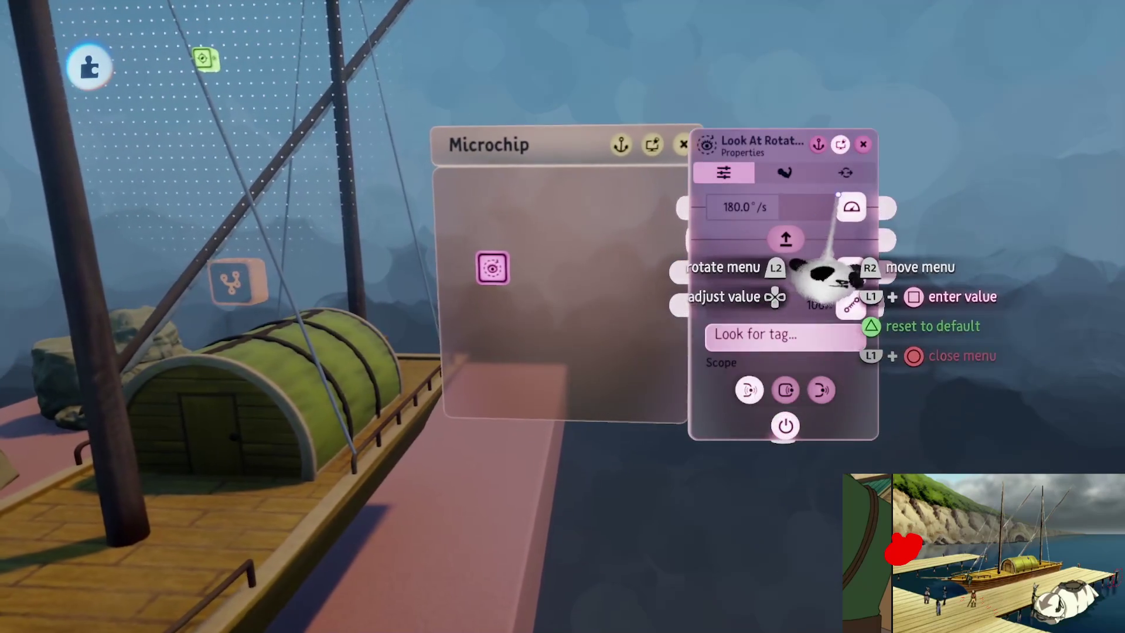
{"action": "key", "text": "Tab"}
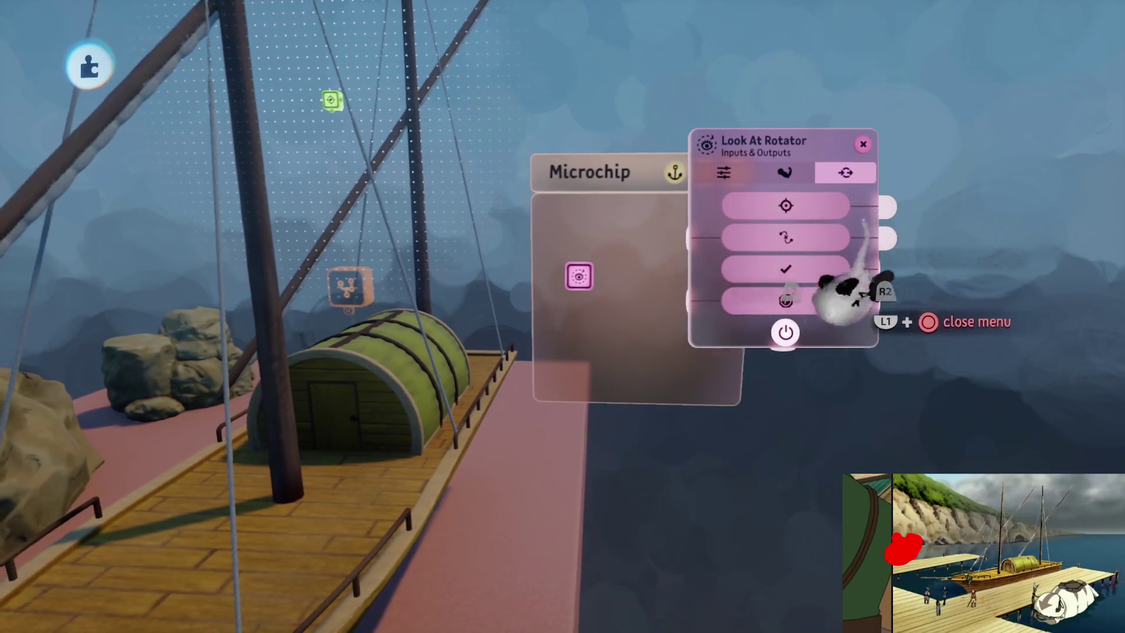
{"action": "left_click", "coordinate": [843, 299]}
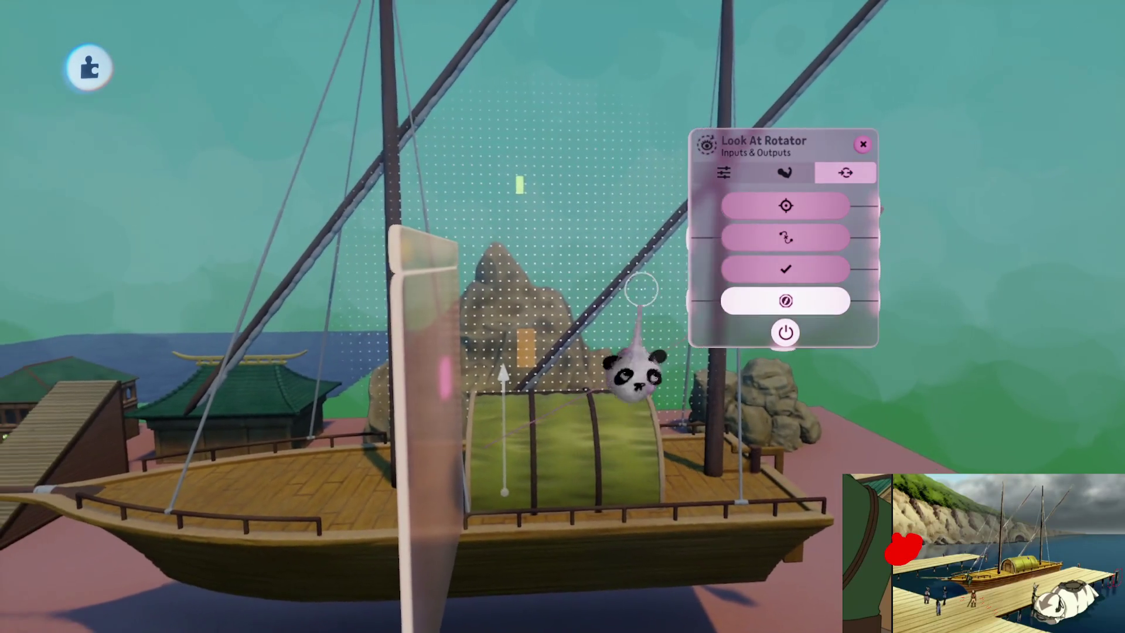
{"action": "left_click_drag", "start_coordinate": [538, 183], "coordinate": [527, 179]}
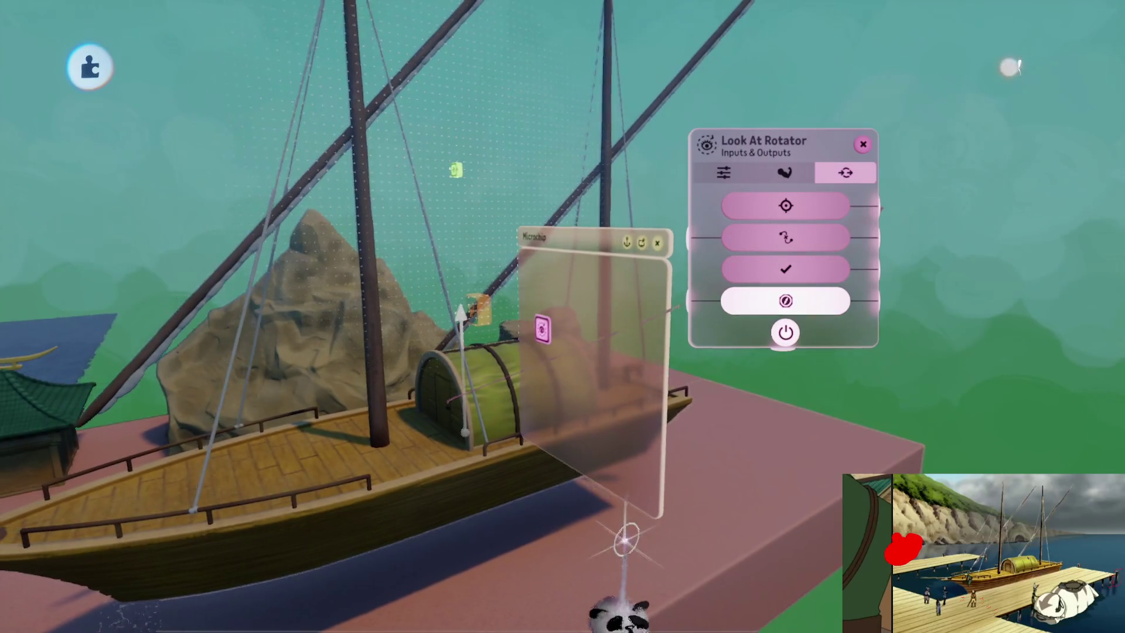
- Enter 99999 as the rotator's Rotation Speed, giving 9,999.9°/s
{"action": "key", "text": "Tab"}
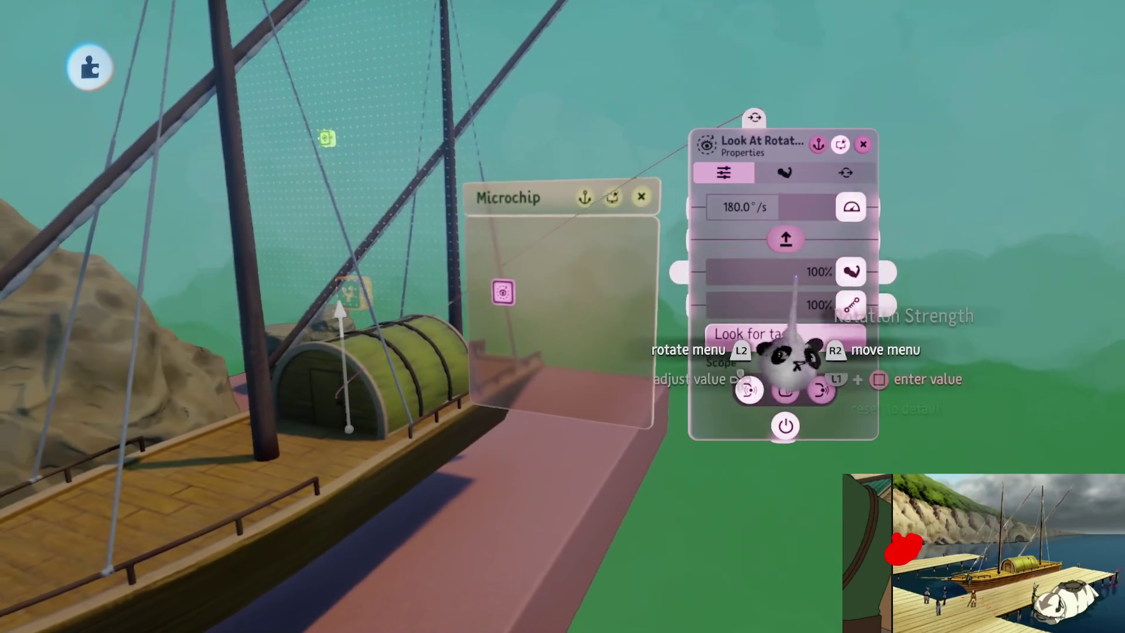
{"action": "left_click", "coordinate": [767, 271]}
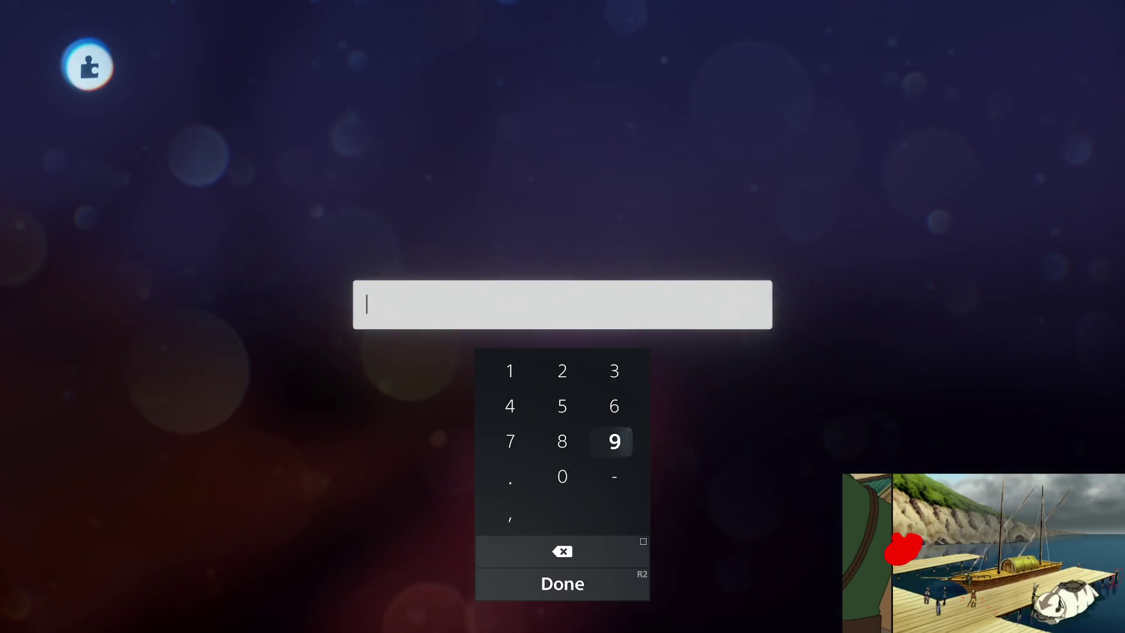
{"action": "type", "text": "99999"}
{"action": "key", "text": "Return"}
{"action": "key", "text": "Escape"}
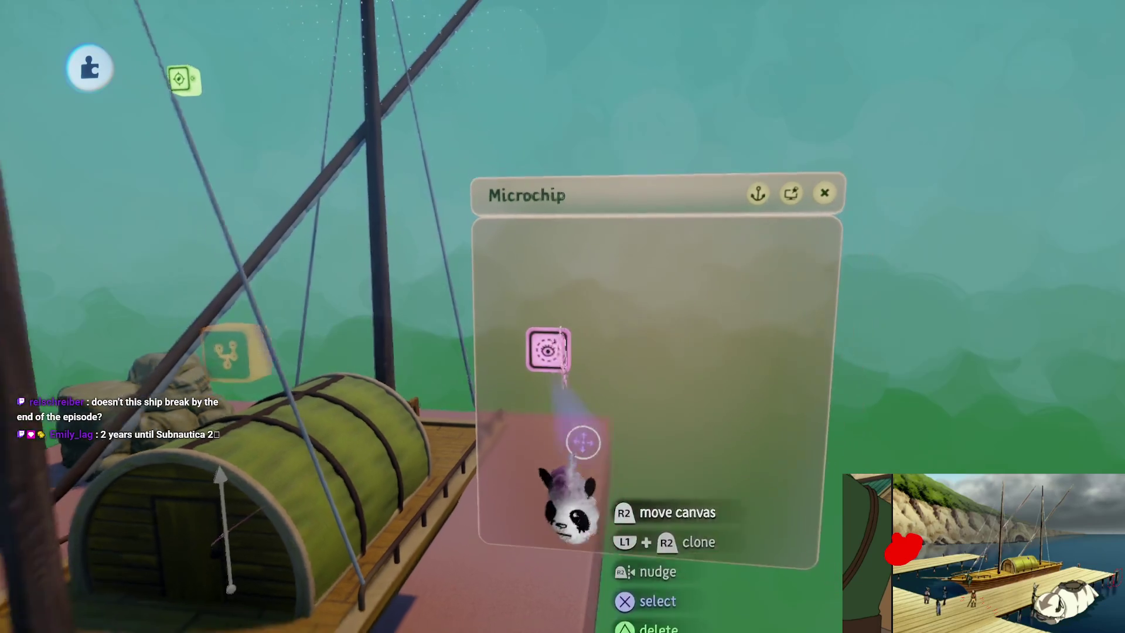
{"action": "left_click", "coordinate": [555, 355]}
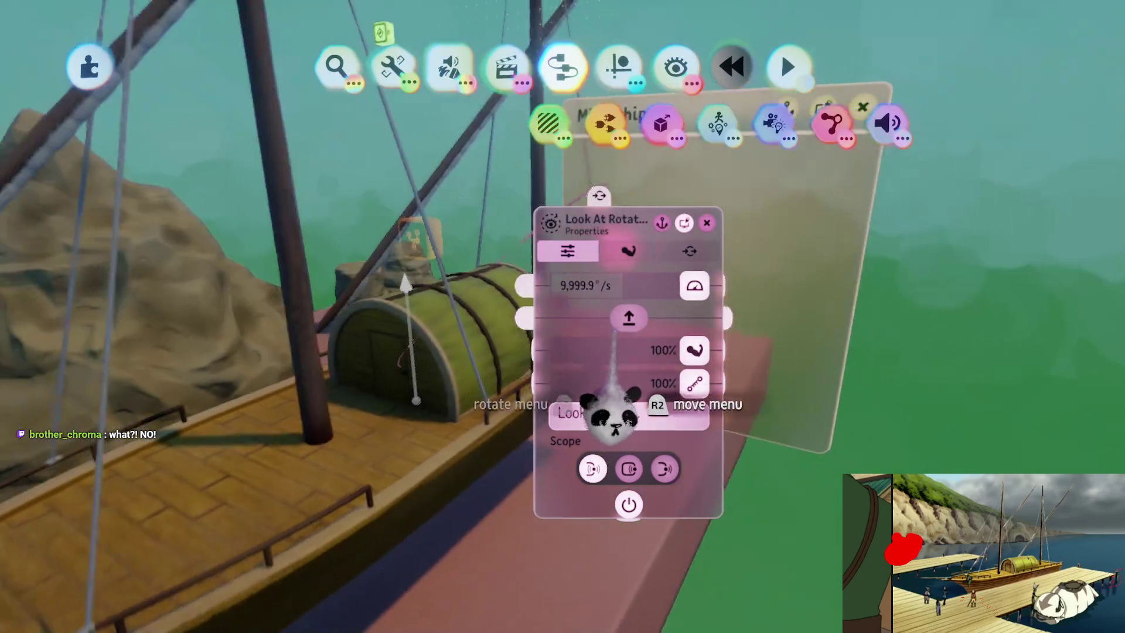
- Move the Boat_LookAt tag against the large rock, then open the ship's microchip with the Move tool
{"action": "key", "text": "Escape"}
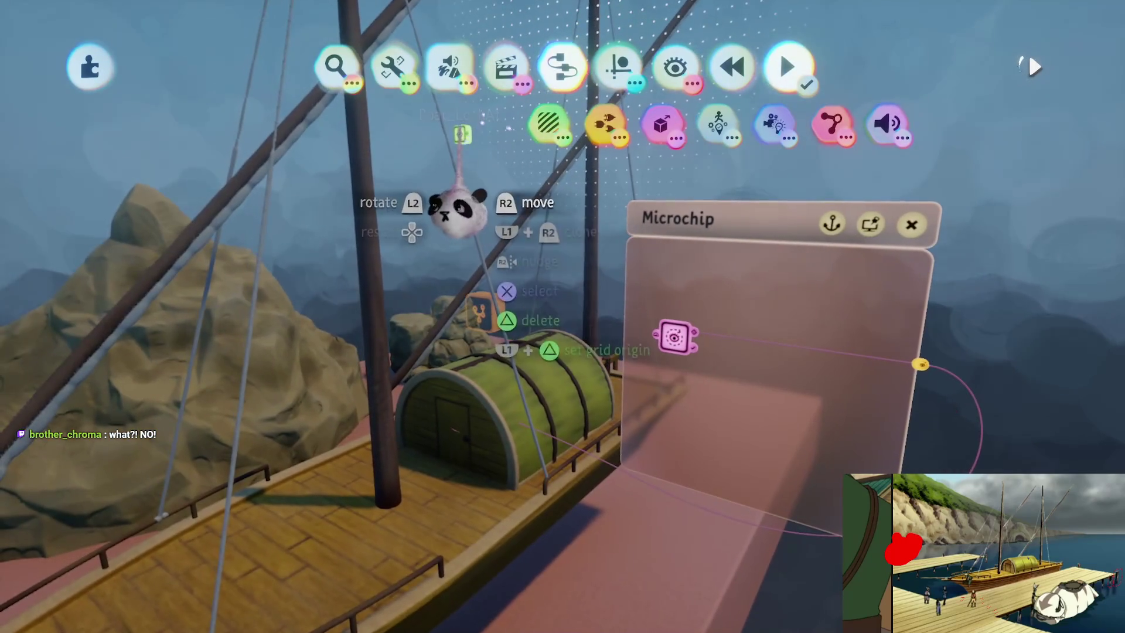
{"action": "left_click_drag", "start_coordinate": [462, 134], "coordinate": [628, 105]}
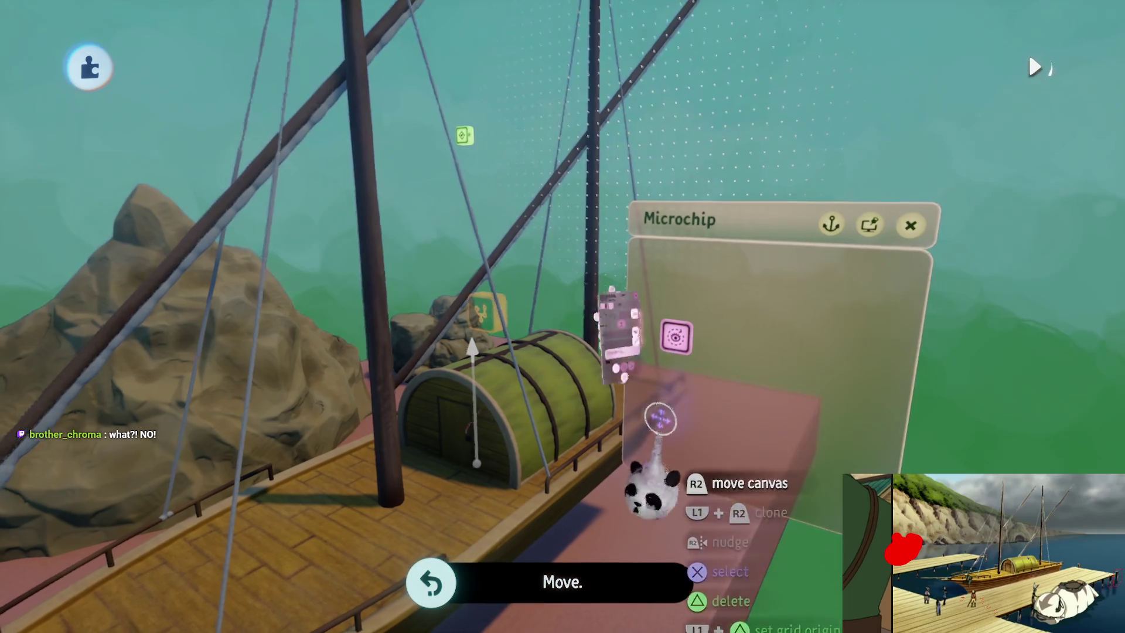
{"action": "left_click", "coordinate": [673, 335]}
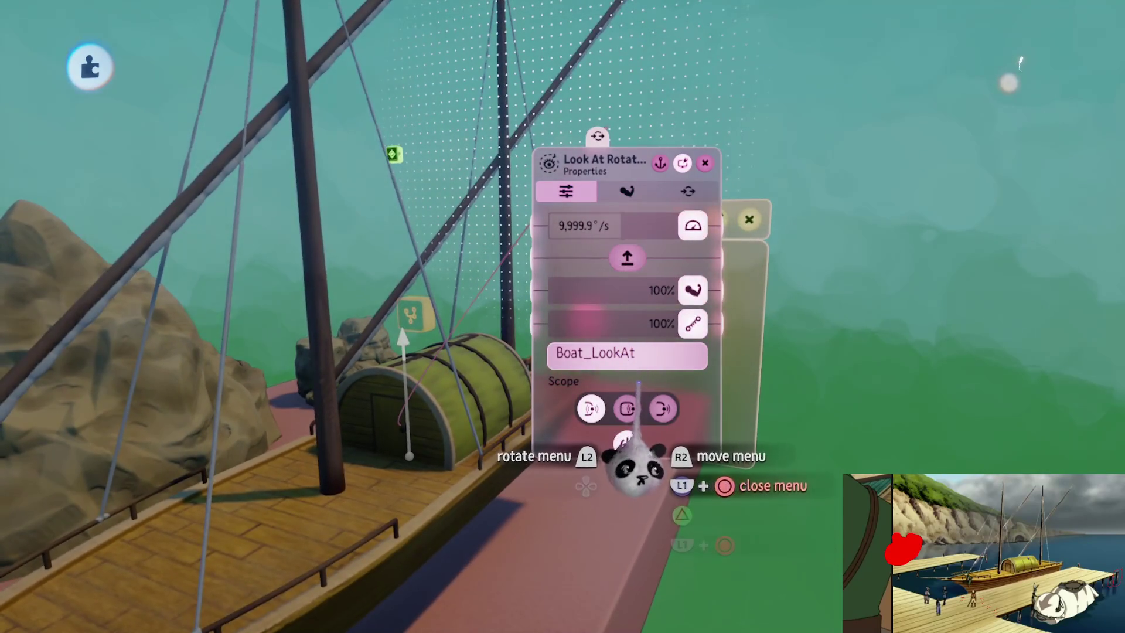
{"action": "key", "text": "Escape"}
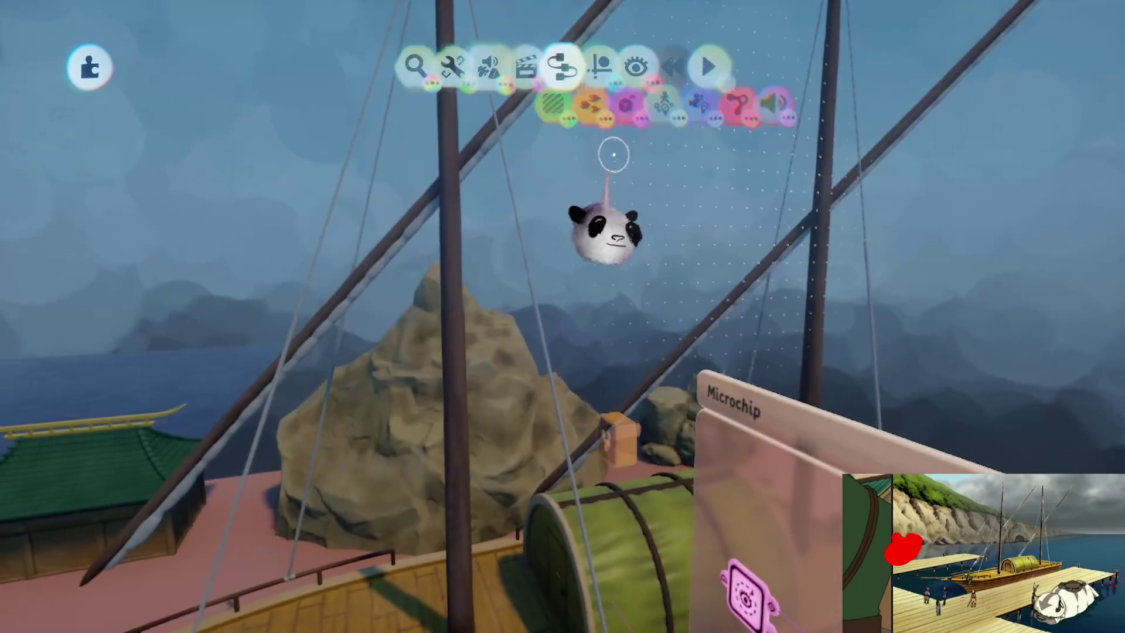
{"action": "key", "text": "e"}
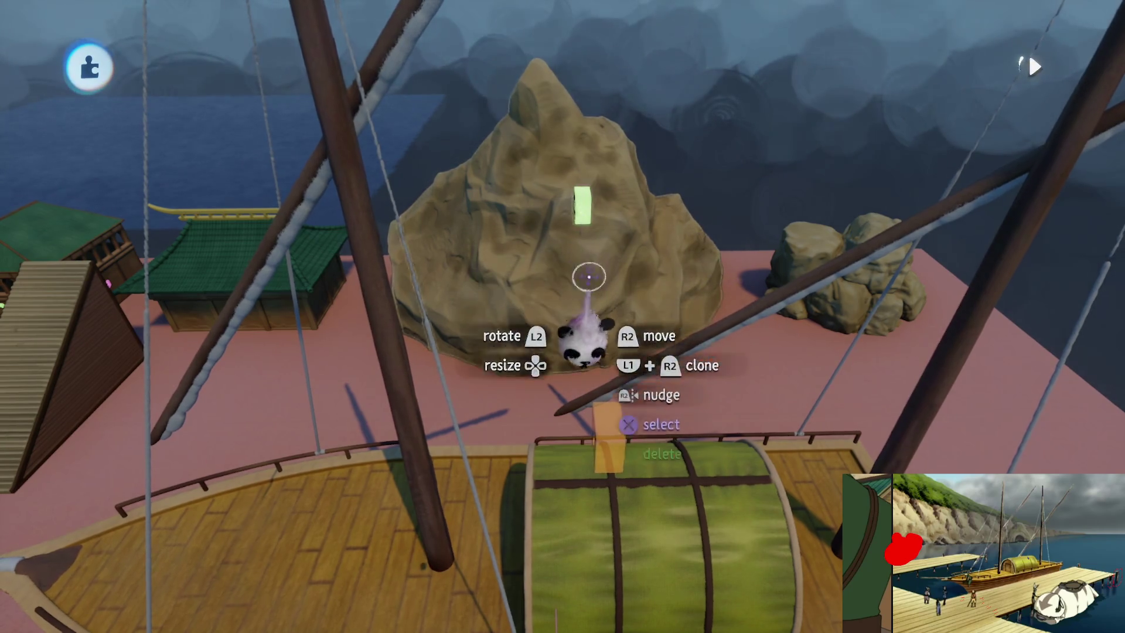
{"action": "left_click", "coordinate": [581, 222]}
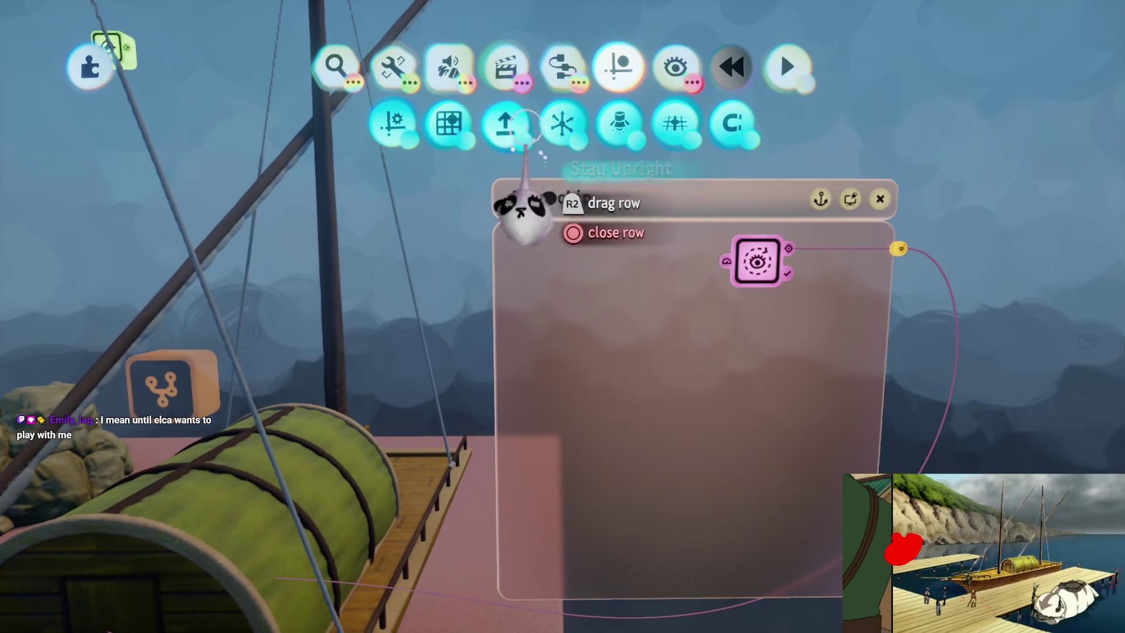
- Add an Action Recorder to the microchip and record Boat_LookAt moving up and right across the deck
{"action": "left_click", "coordinate": [562, 67]}
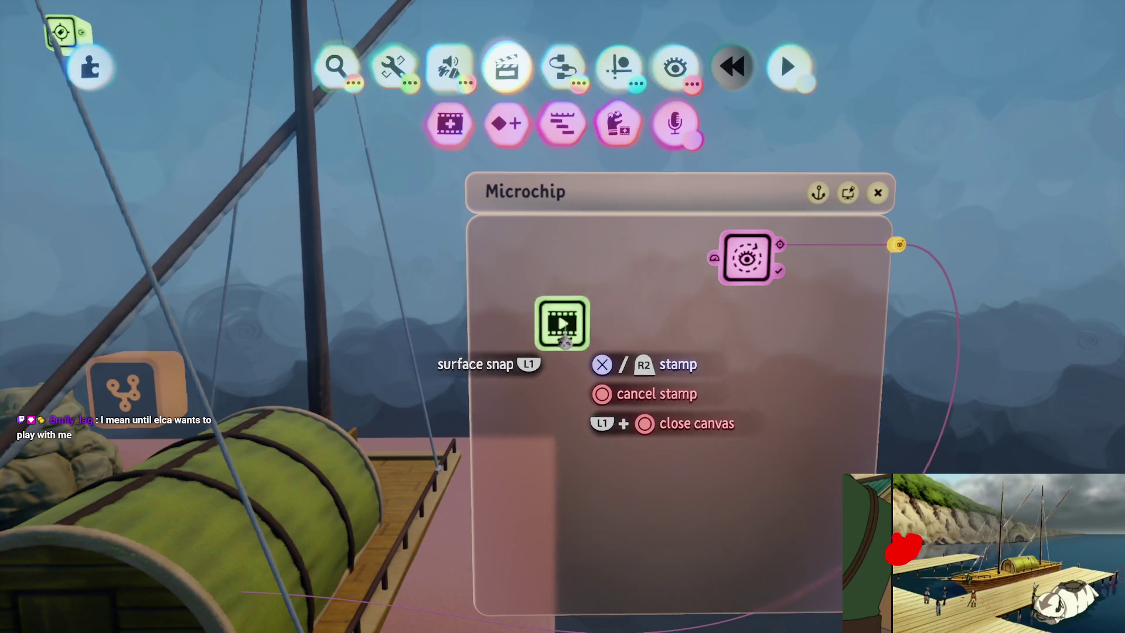
{"action": "left_click", "coordinate": [551, 301]}
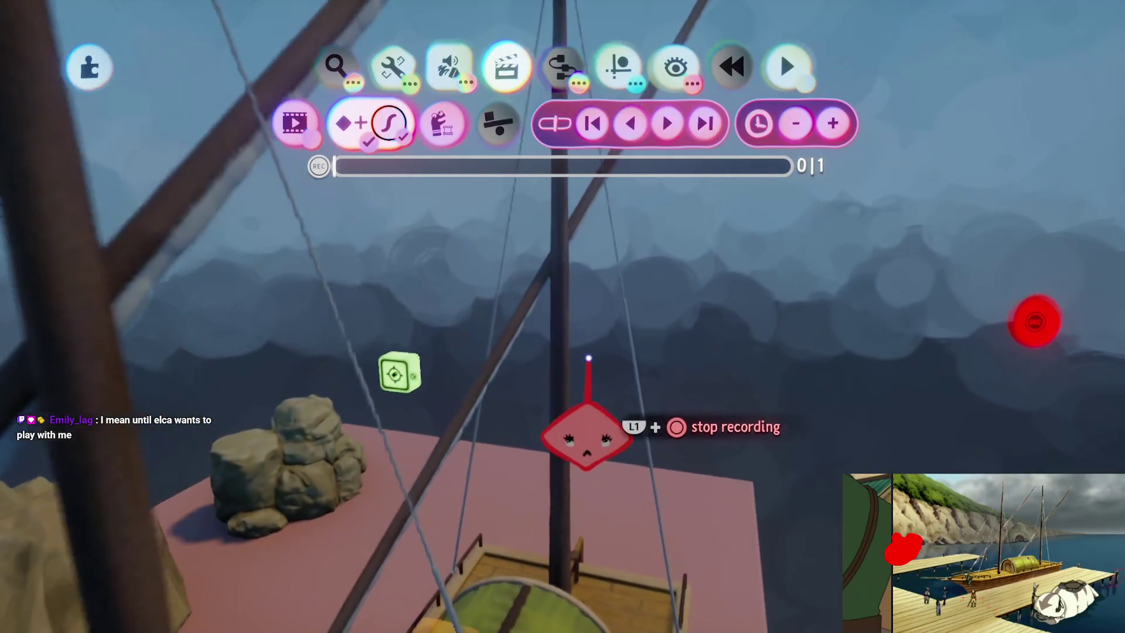
{"action": "key", "text": "Escape"}
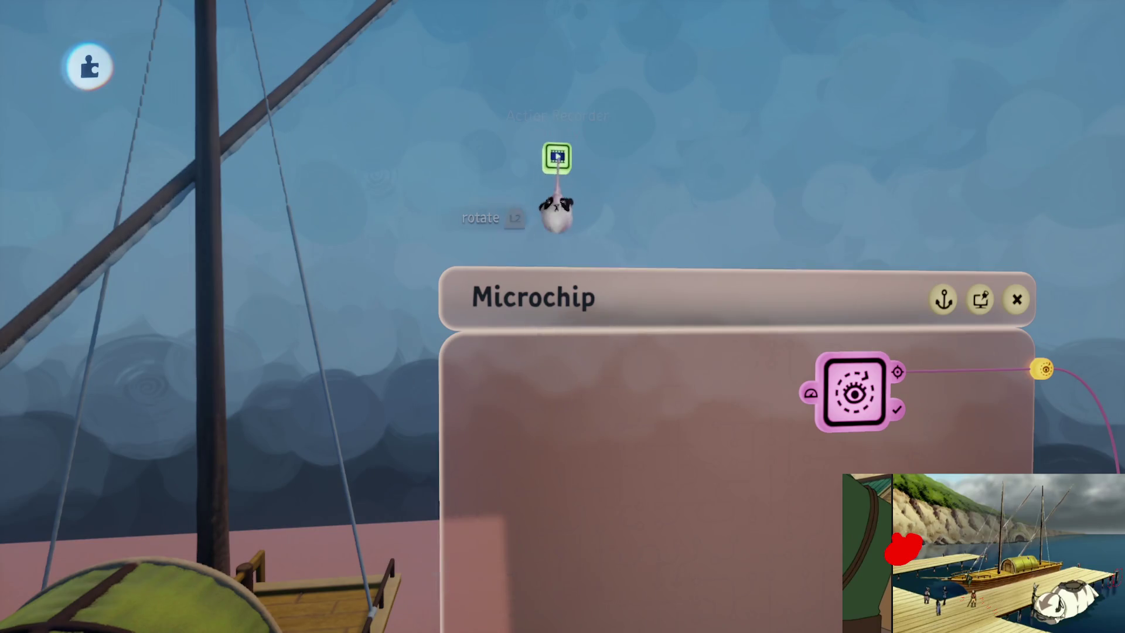
{"action": "key", "text": "s"}
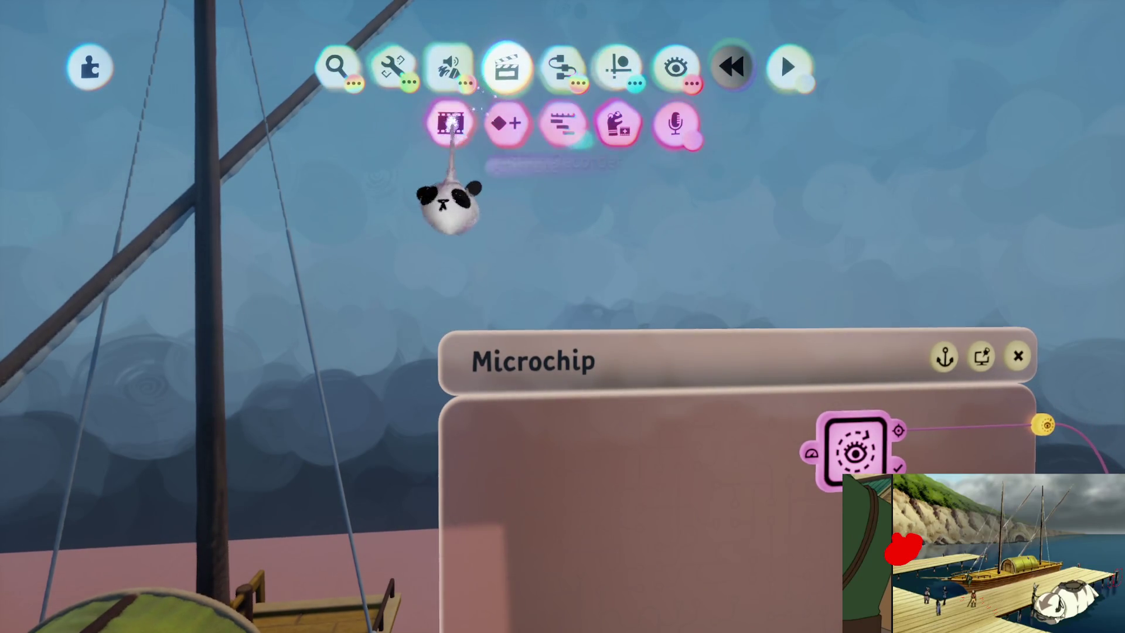
{"action": "left_click", "coordinate": [573, 303]}
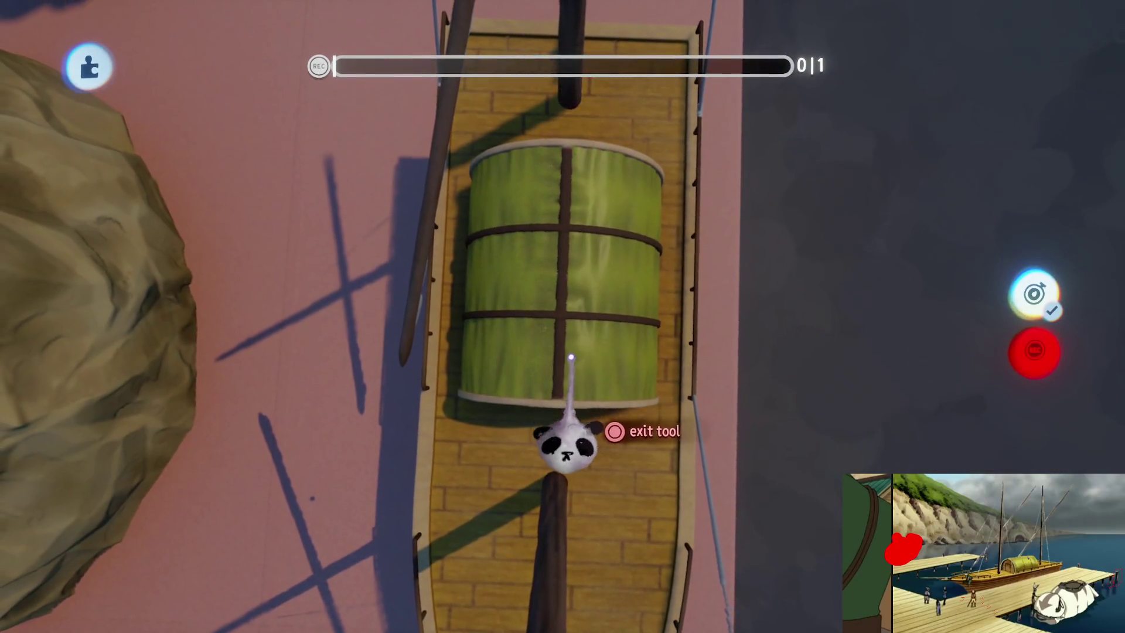
{"action": "key", "text": "Escape"}
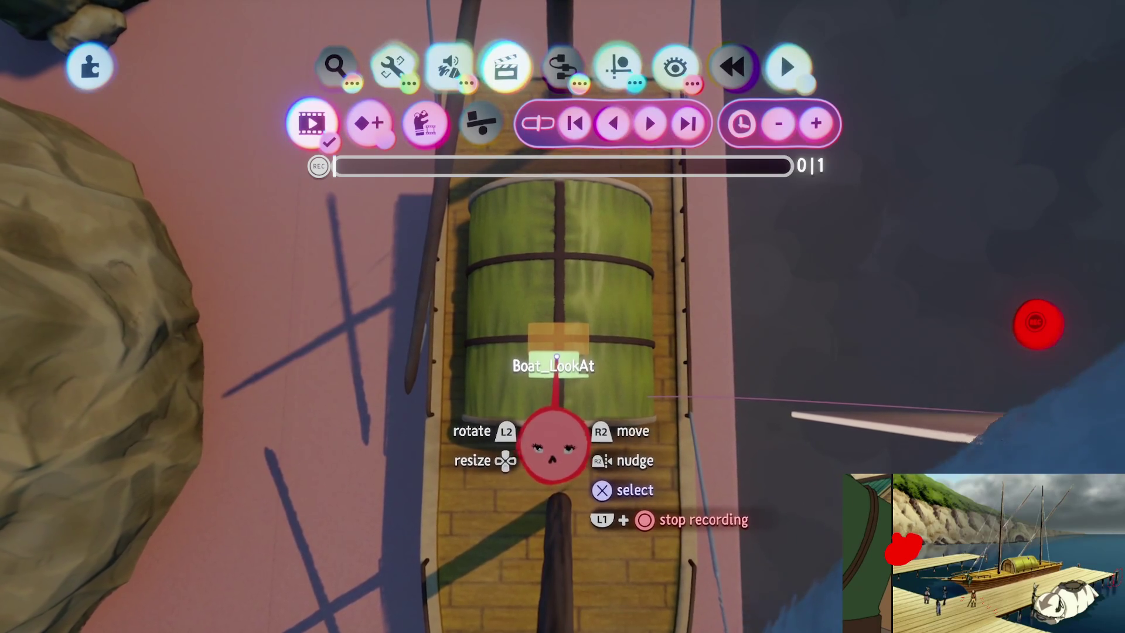
{"action": "mouse_move", "coordinate": [555, 445]}
{"action": "left_mouse_down"}
{"action": "mouse_move", "coordinate": [604, 374]}
{"action": "mouse_move", "coordinate": [577, 363]}
{"action": "left_mouse_up"}
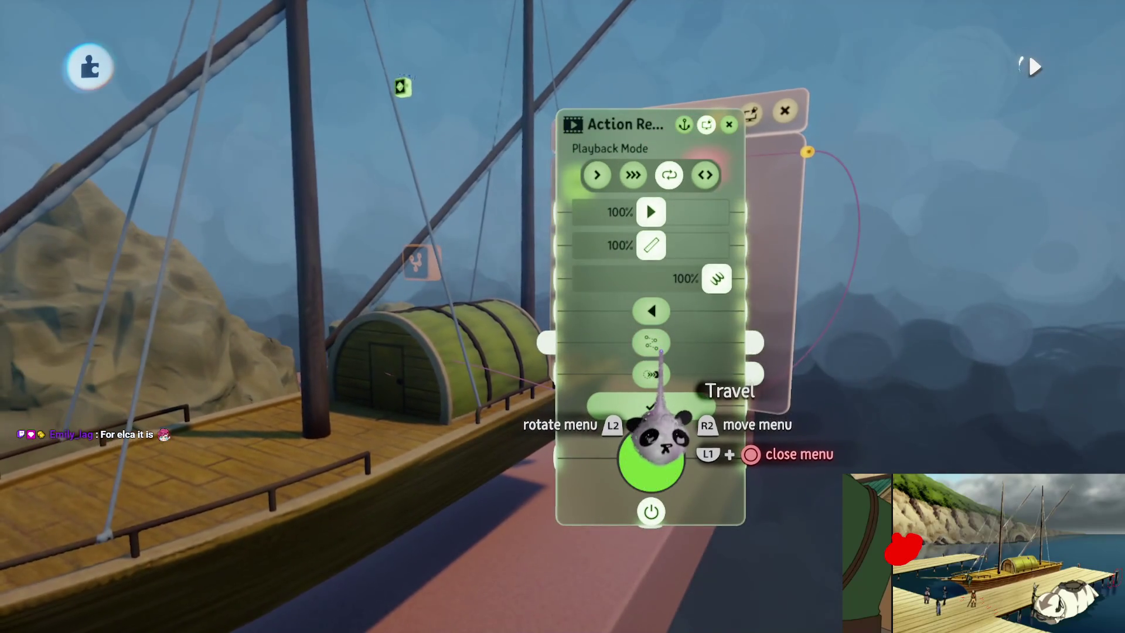
- Set the Action Recorder's amplification to about 27% and its animation speed to 100%
{"action": "left_click_drag", "start_coordinate": [651, 247], "coordinate": [717, 246]}
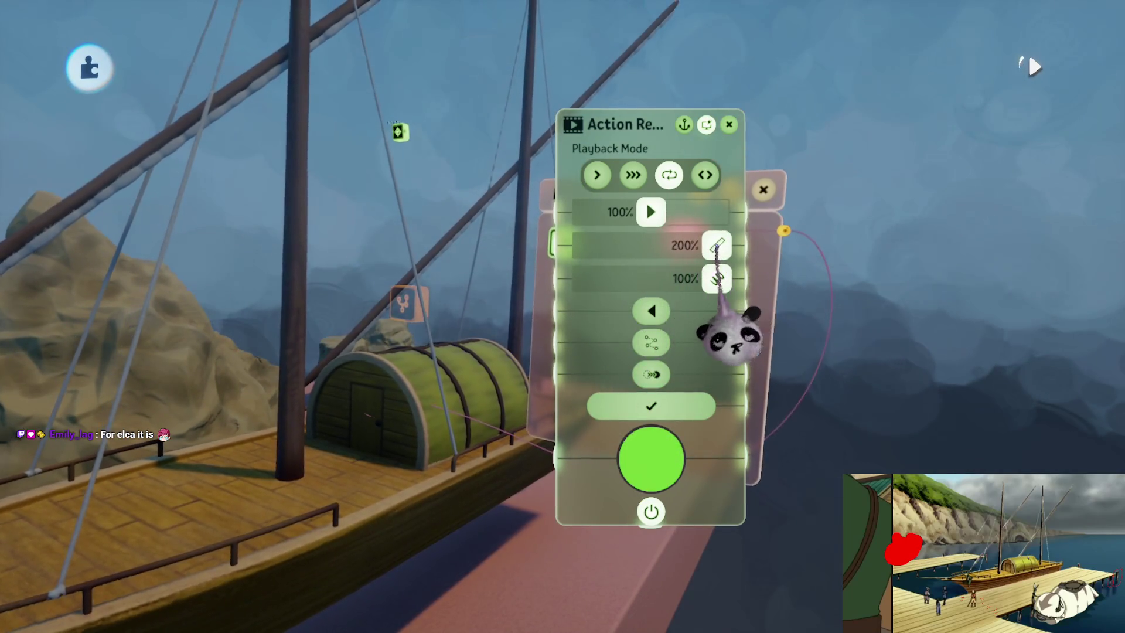
{"action": "key", "text": "Escape"}
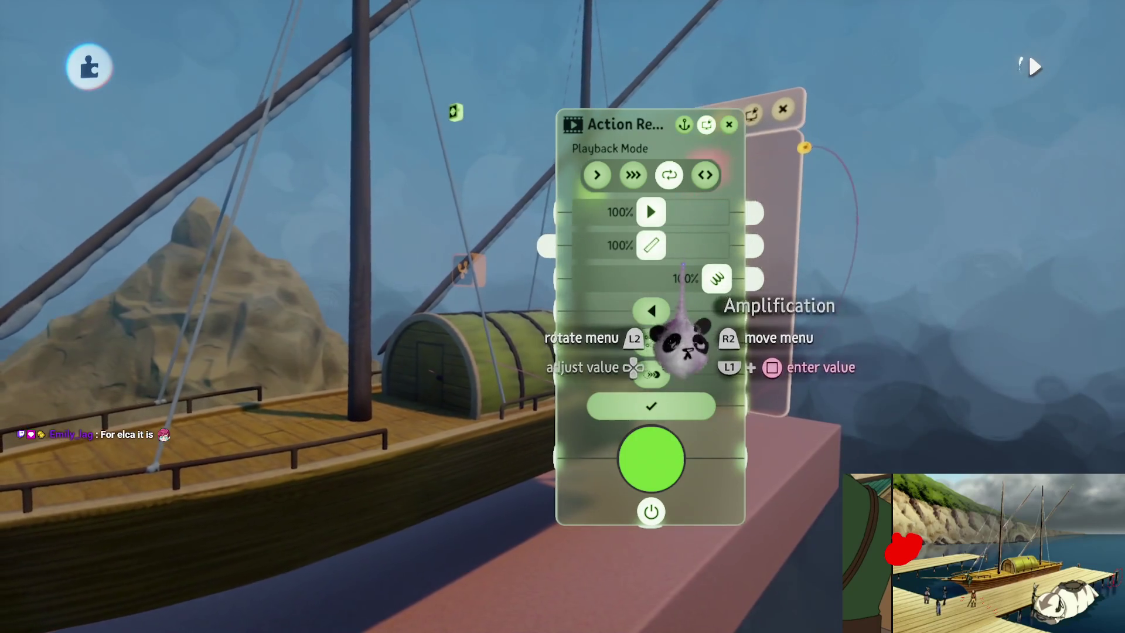
{"action": "key", "text": "Escape"}
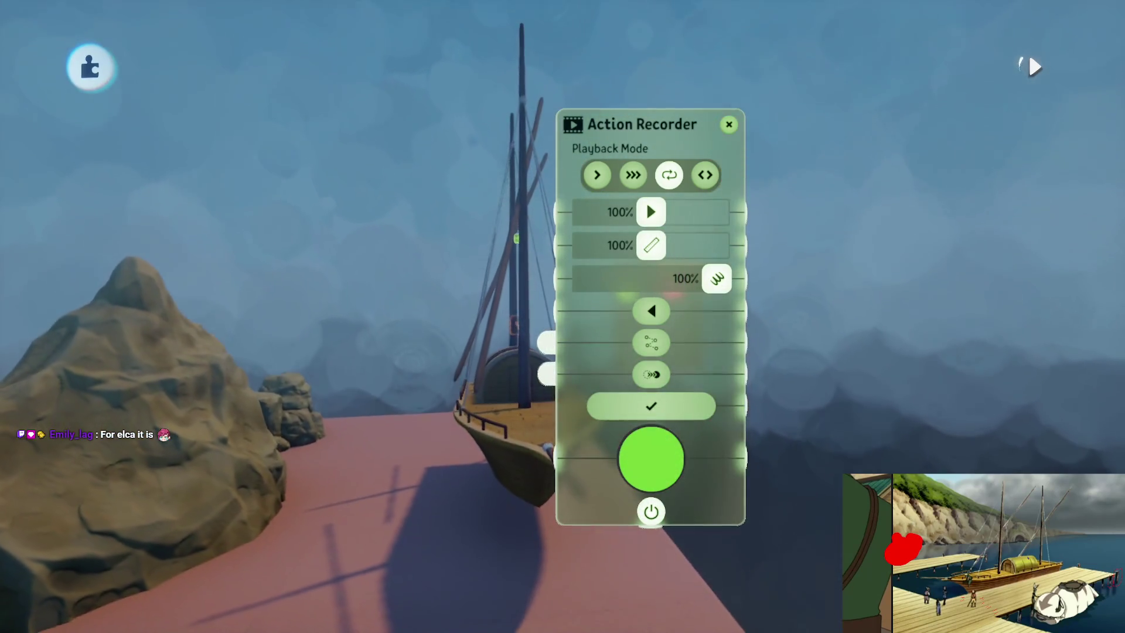
{"action": "left_click_drag", "start_coordinate": [650, 212], "coordinate": [597, 216]}
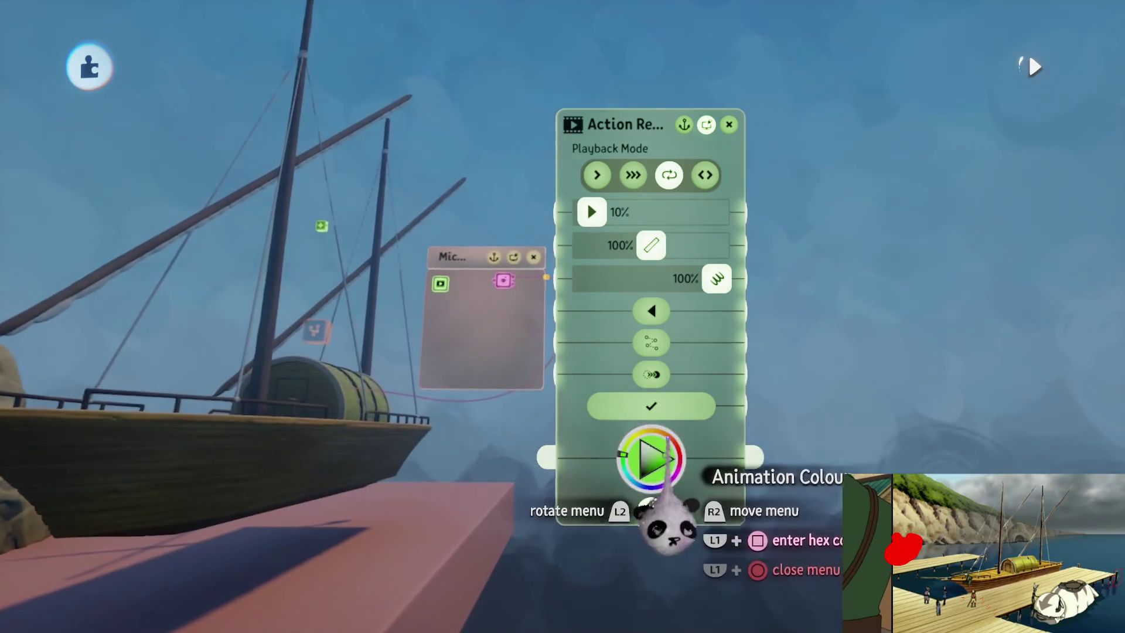
{"action": "left_click_drag", "start_coordinate": [591, 211], "coordinate": [651, 212]}
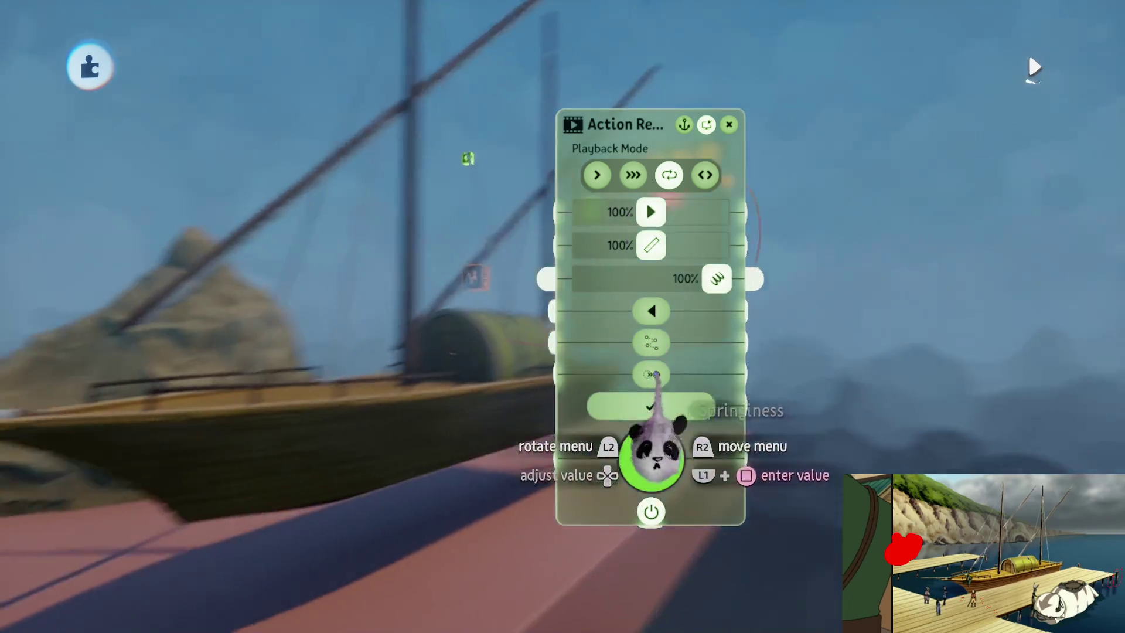
{"action": "left_click", "coordinate": [651, 405]}
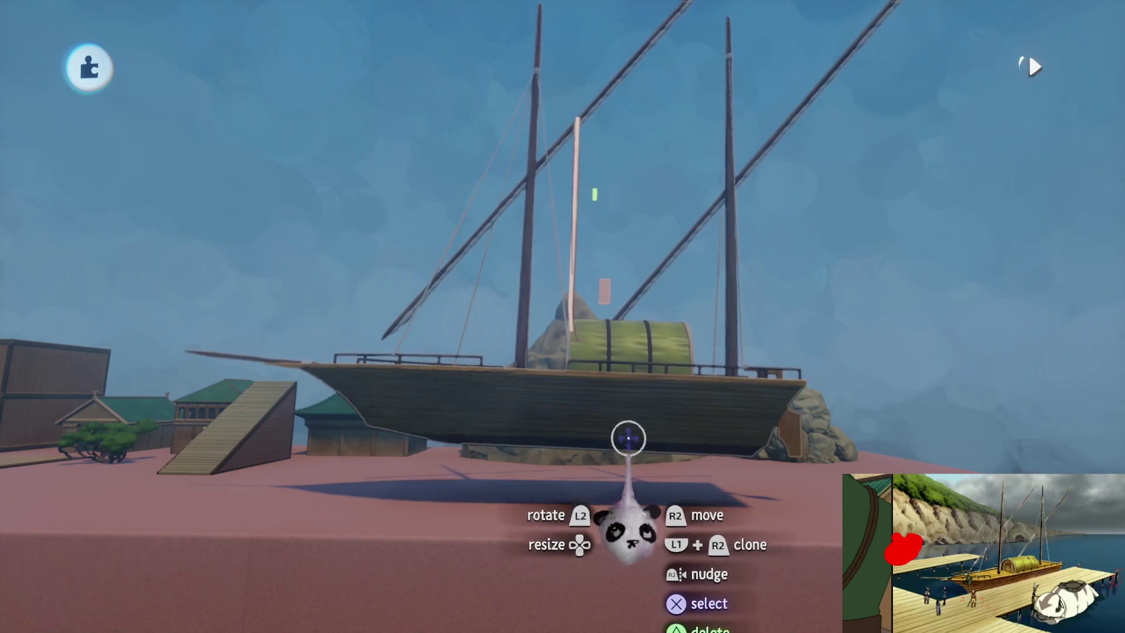
- Undo the accidental ship tilt and recheck the Action Recorder settings
{"action": "left_click_drag", "start_coordinate": [753, 395], "coordinate": [766, 439]}
{"action": "key", "text": "ctrl+z"}
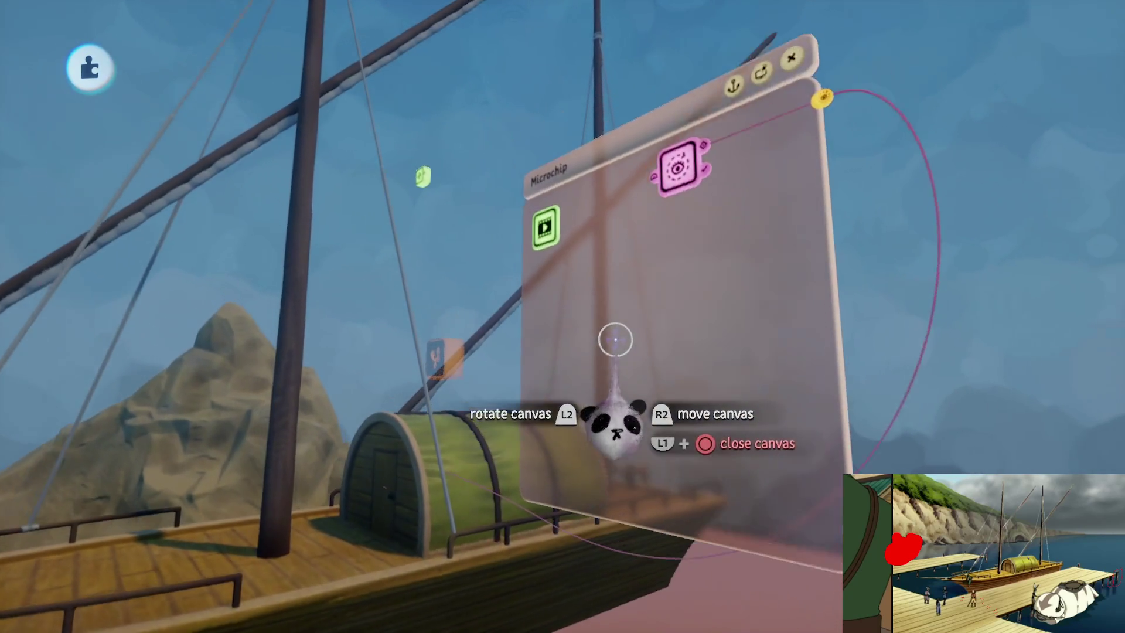
{"action": "left_click", "coordinate": [556, 325]}
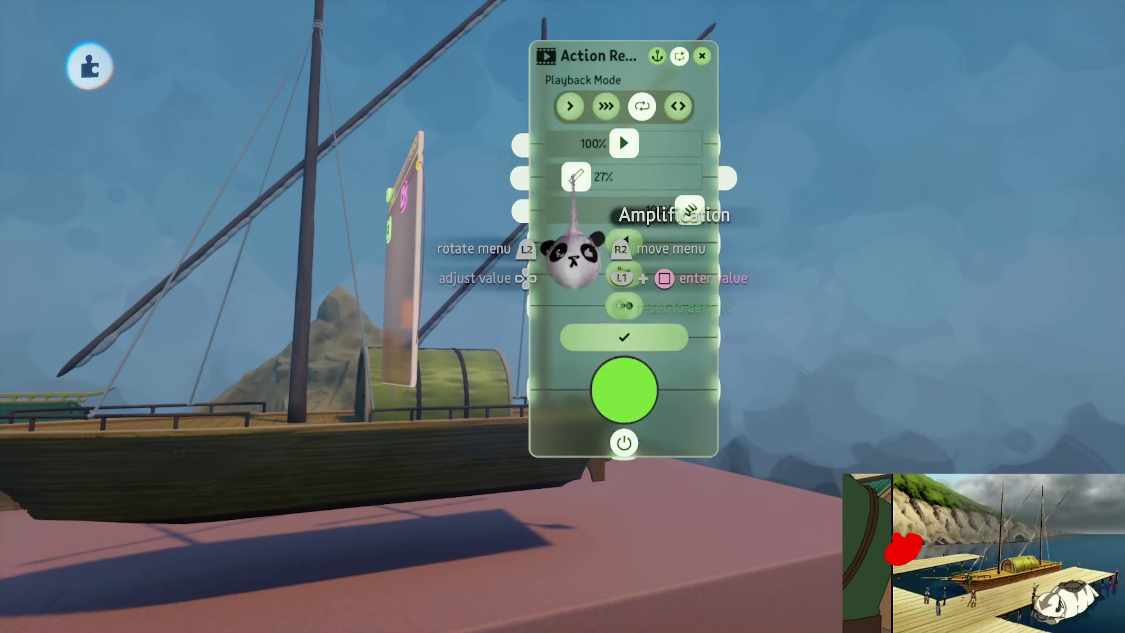
{"action": "key", "text": "Escape"}
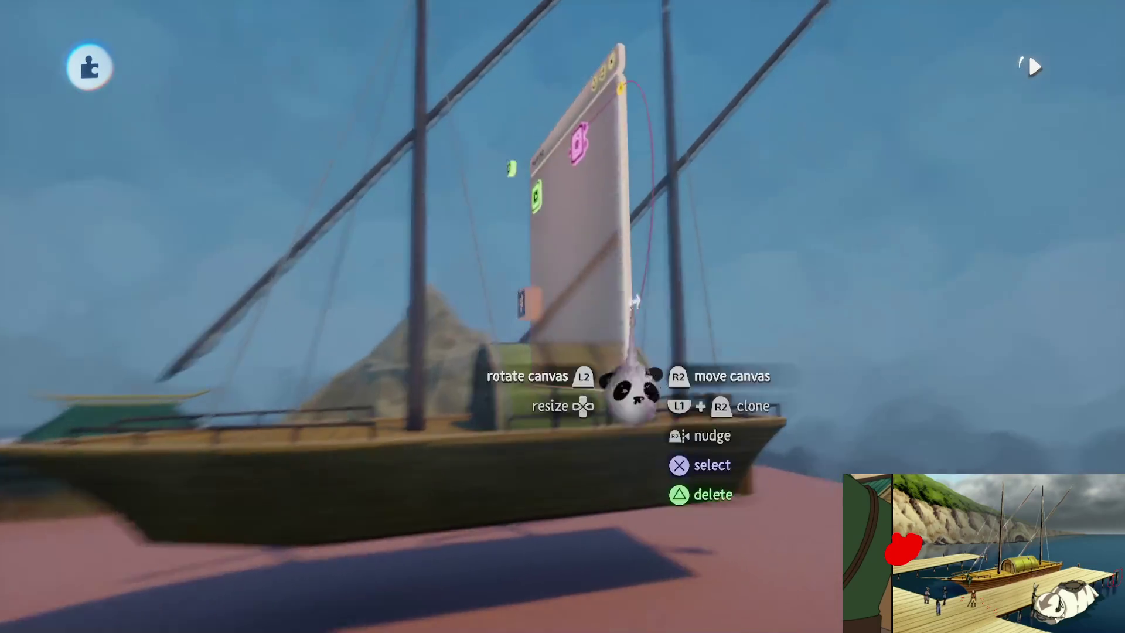
{"action": "left_click", "coordinate": [615, 226]}
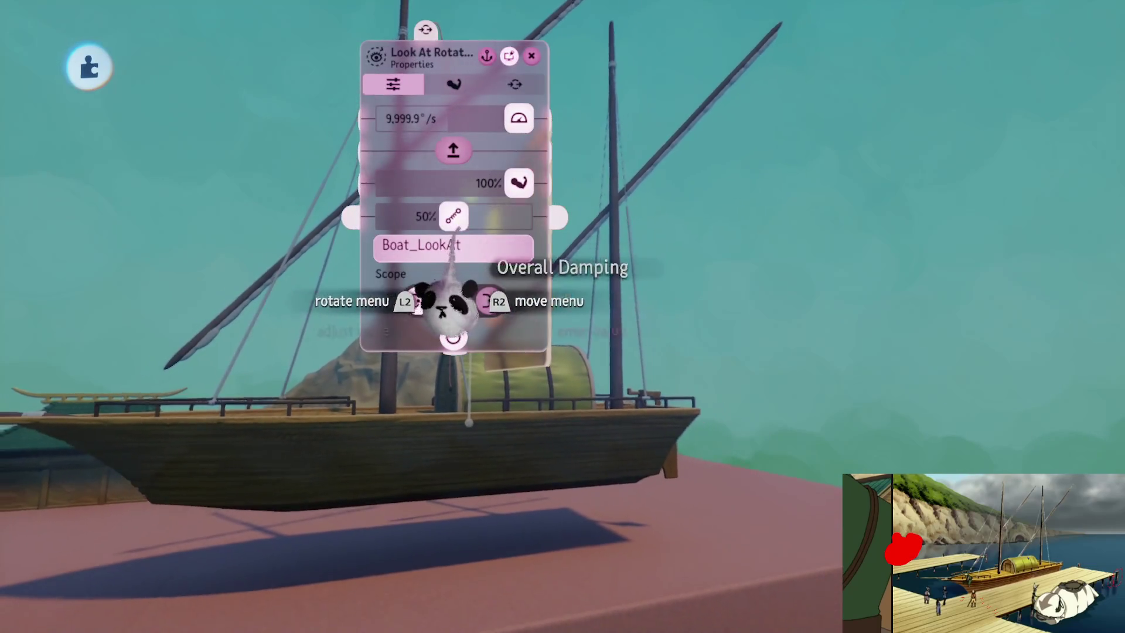
{"action": "key", "text": "Escape"}
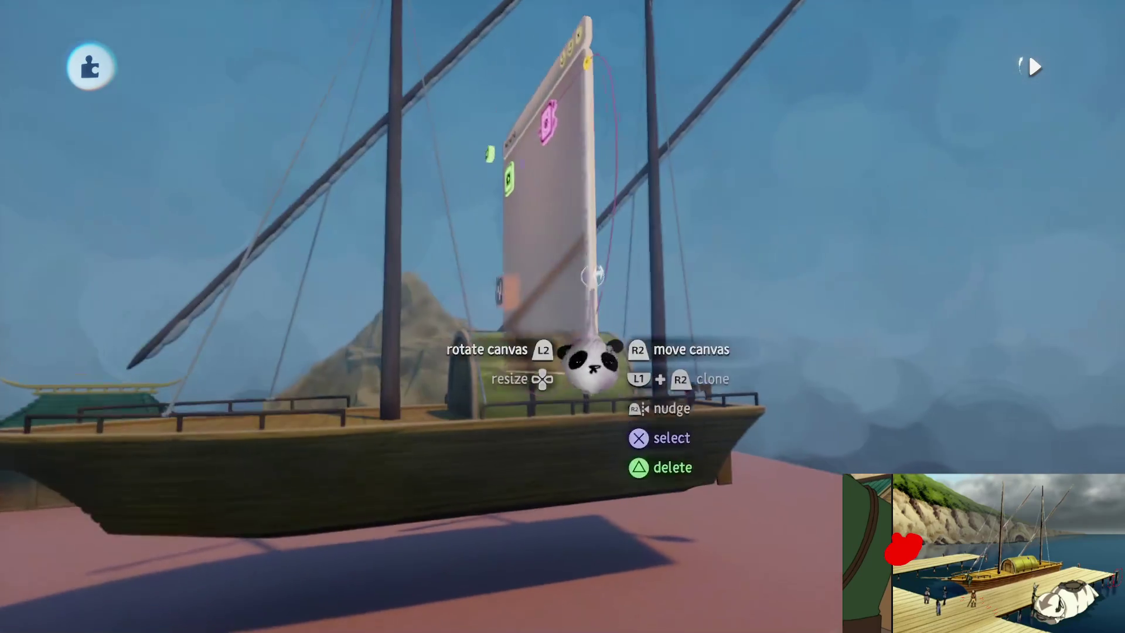
{"action": "left_click", "coordinate": [592, 275]}
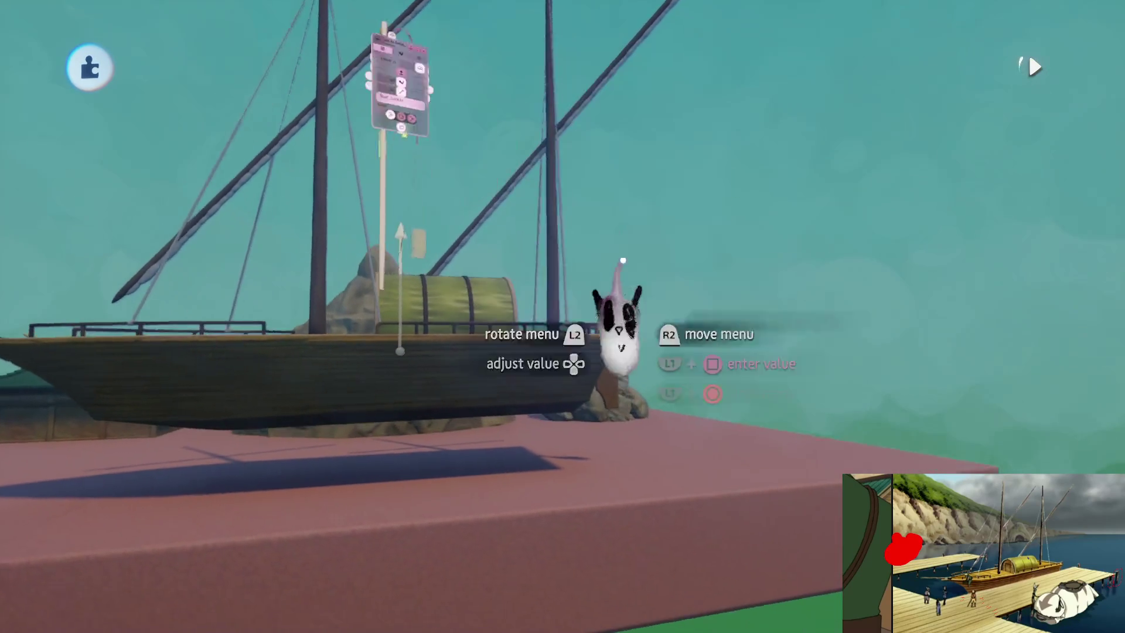
{"action": "key", "text": "Escape"}
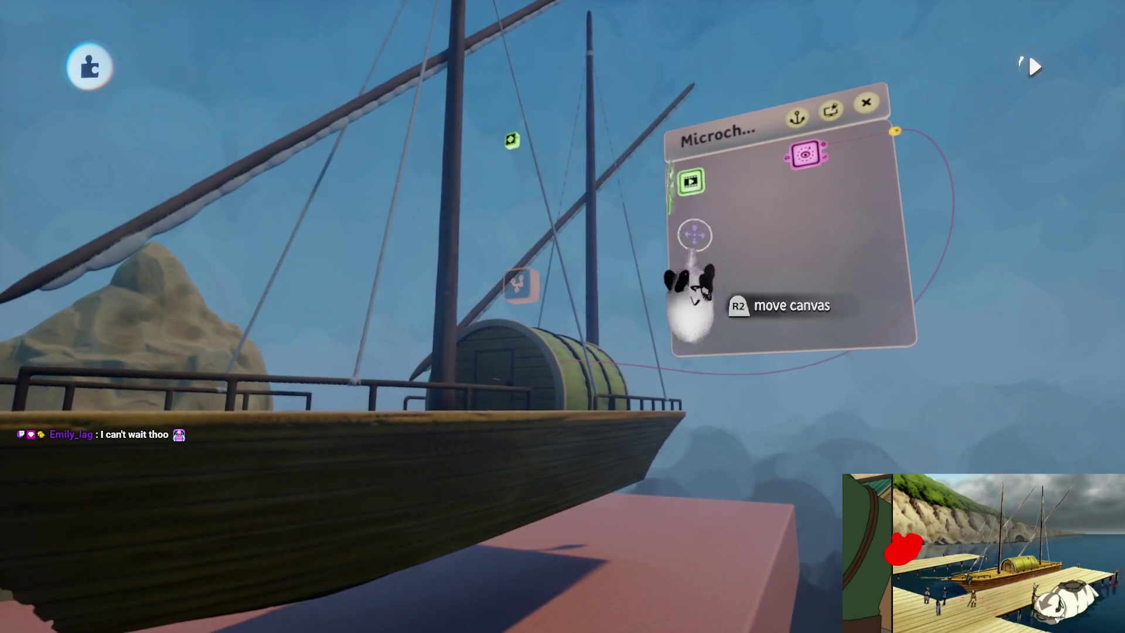
- Lower the recorder's animation speed to 50% and group the boat with Boat_LookAt
{"action": "left_click", "coordinate": [691, 182]}
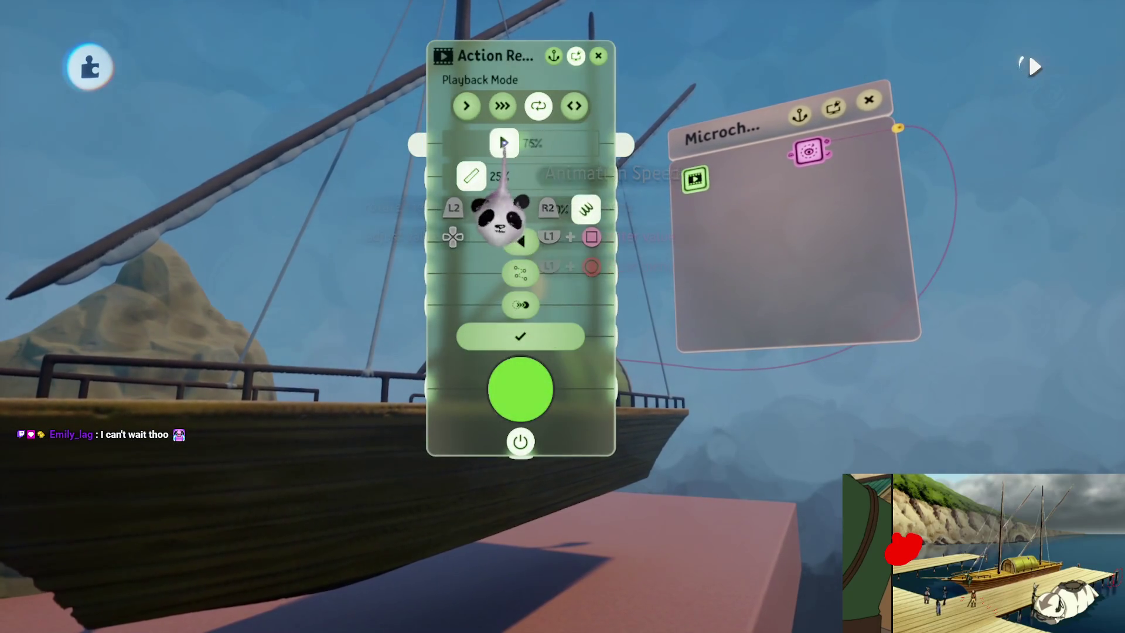
{"action": "left_click_drag", "start_coordinate": [502, 142], "coordinate": [487, 142]}
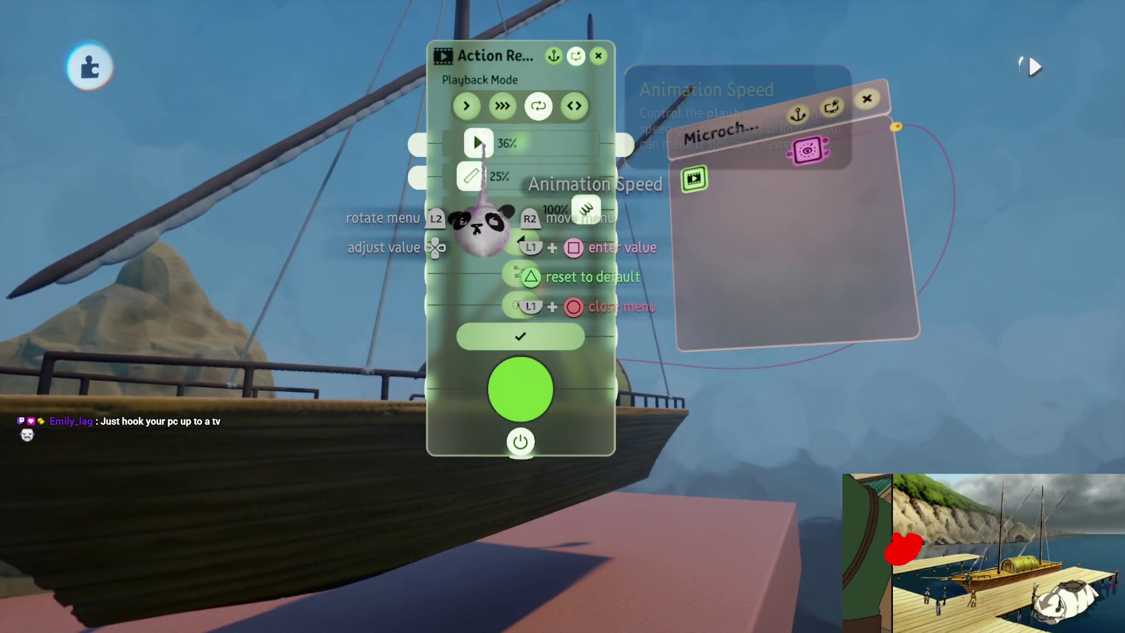
{"action": "left_click", "coordinate": [527, 335]}
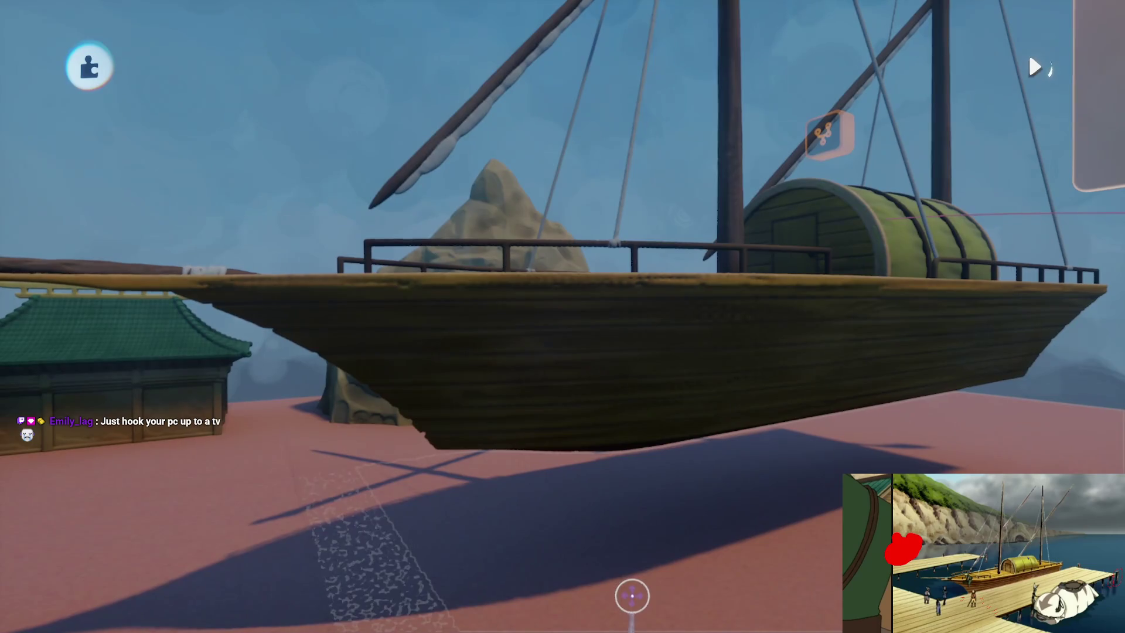
{"action": "mouse_move", "coordinate": [633, 595]}
{"action": "left_mouse_down"}
{"action": "mouse_move", "coordinate": [617, 452]}
{"action": "mouse_move", "coordinate": [582, 459]}
{"action": "mouse_move", "coordinate": [538, 279]}
{"action": "left_mouse_up"}
{"action": "left_click", "coordinate": [512, 181]}
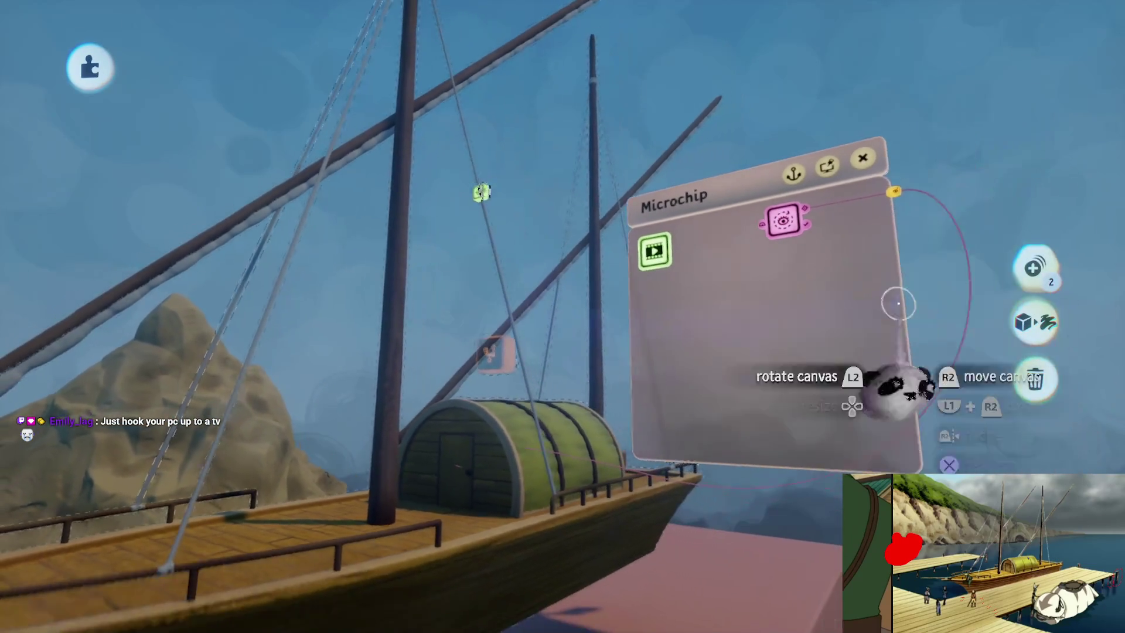
{"action": "left_click", "coordinate": [1034, 268]}
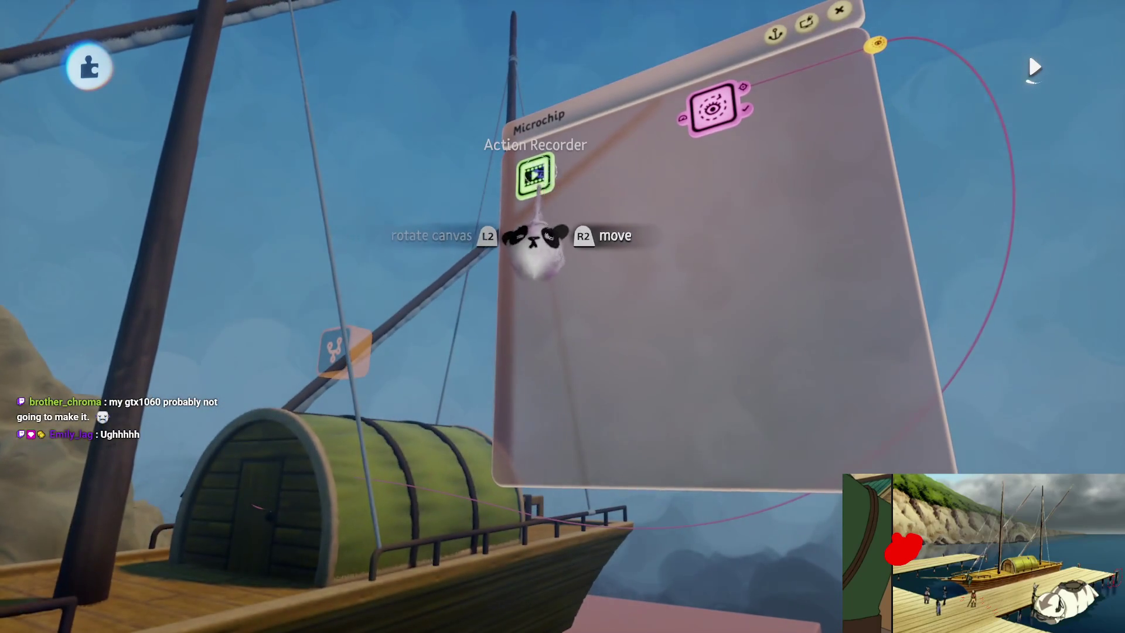
- Place the Look At Rotator beside the Action Recorder and record a short new take
{"action": "left_click", "coordinate": [537, 165]}
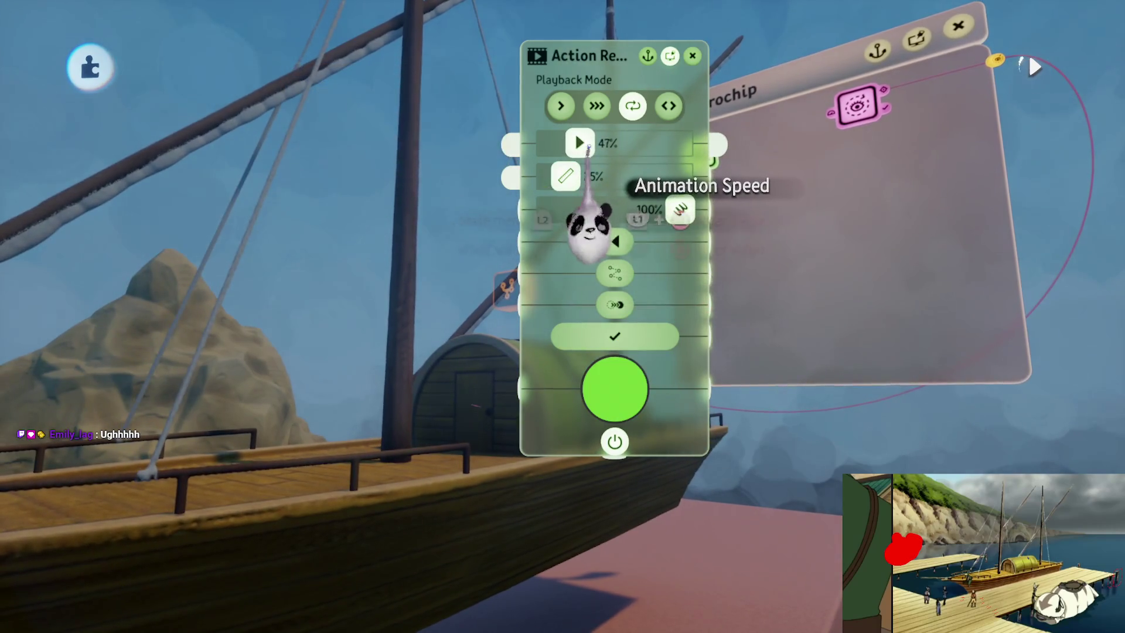
{"action": "key", "text": "Escape"}
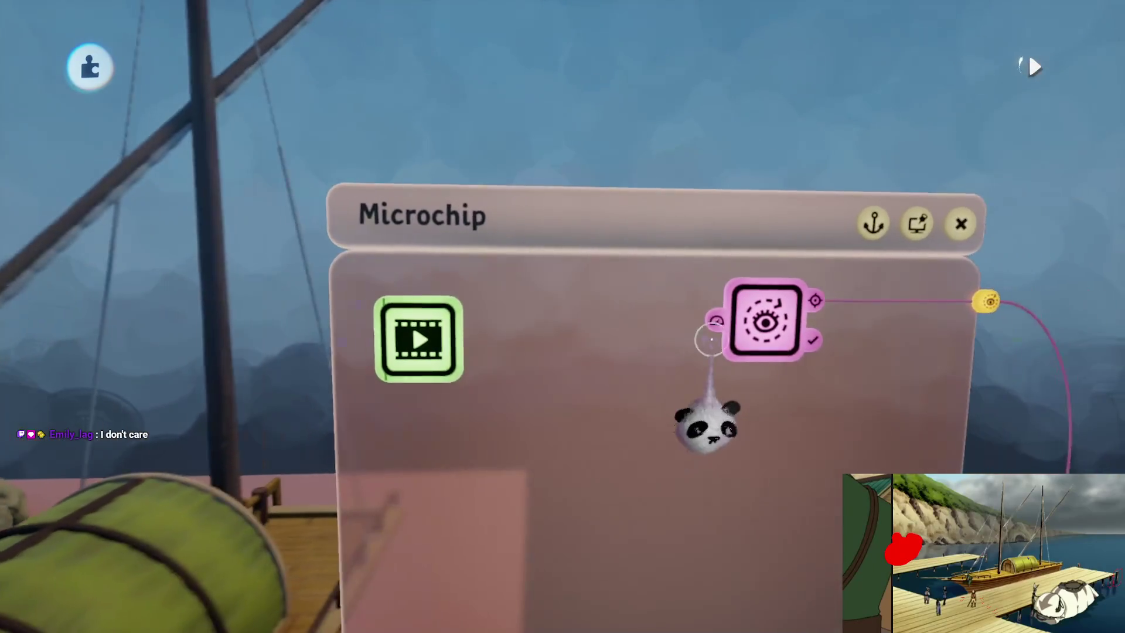
{"action": "left_click_drag", "start_coordinate": [703, 412], "coordinate": [600, 384]}
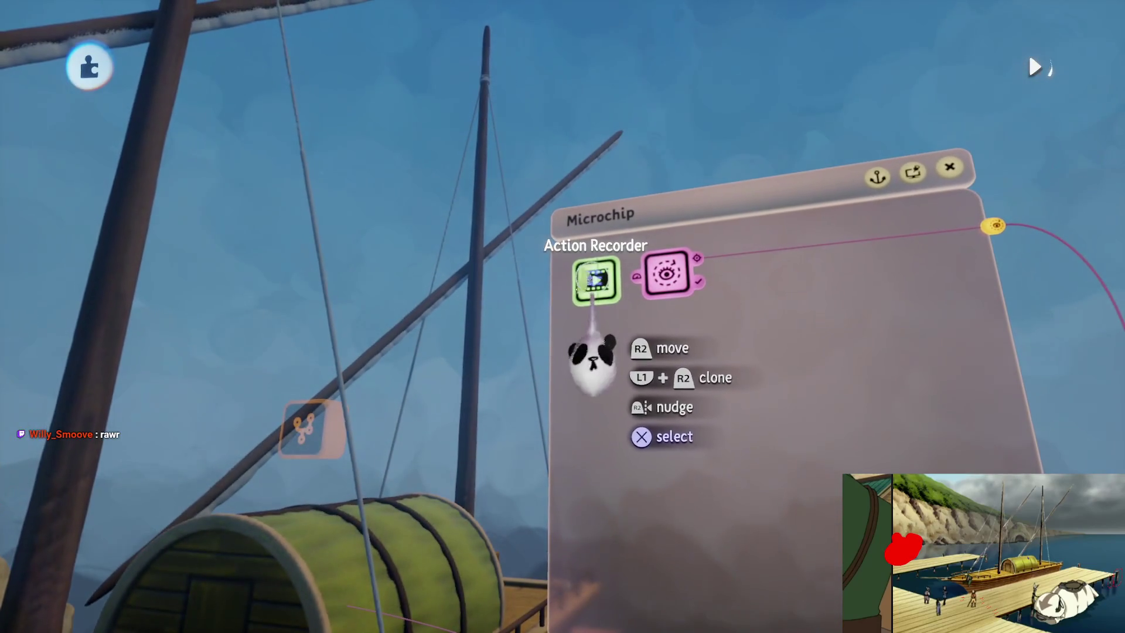
{"action": "left_click", "coordinate": [595, 281]}
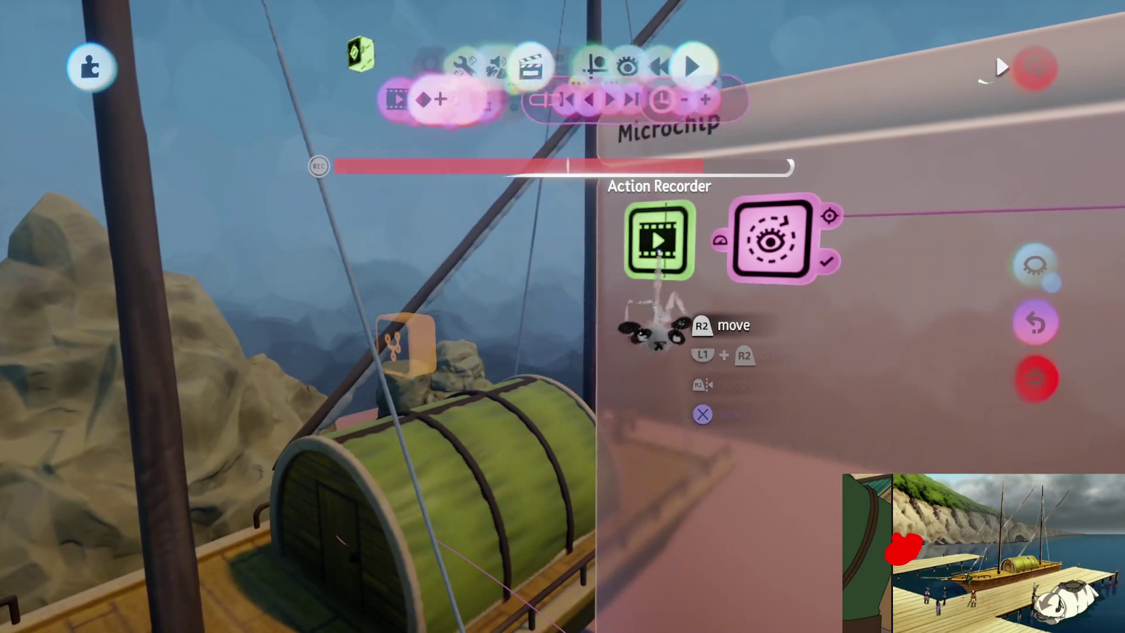
{"action": "left_click", "coordinate": [658, 314]}
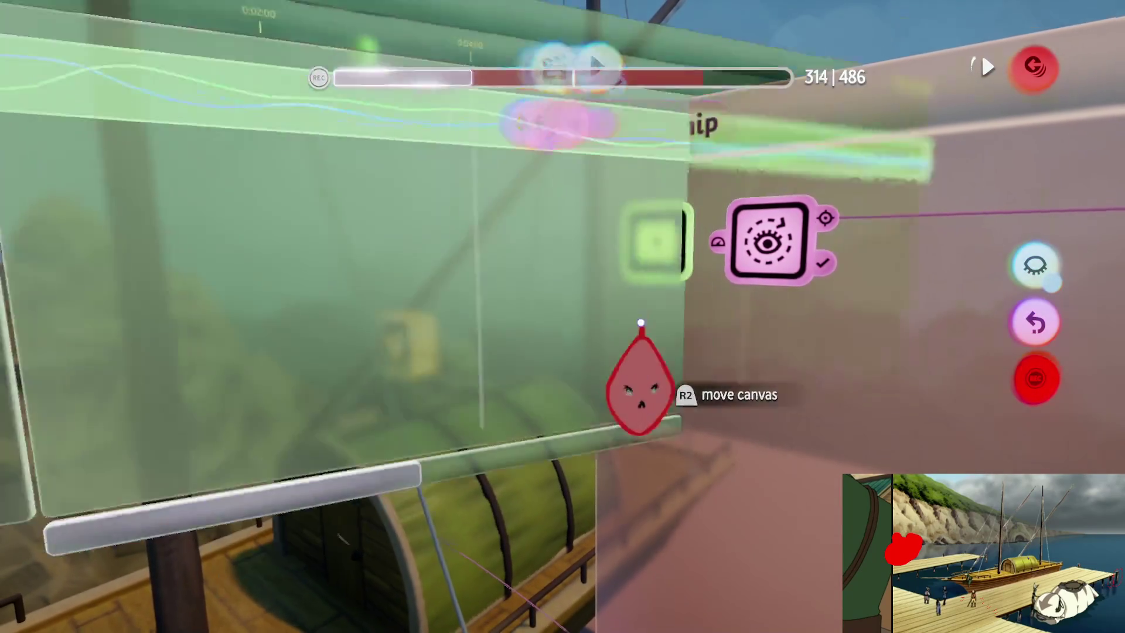
{"action": "key", "text": "Escape"}
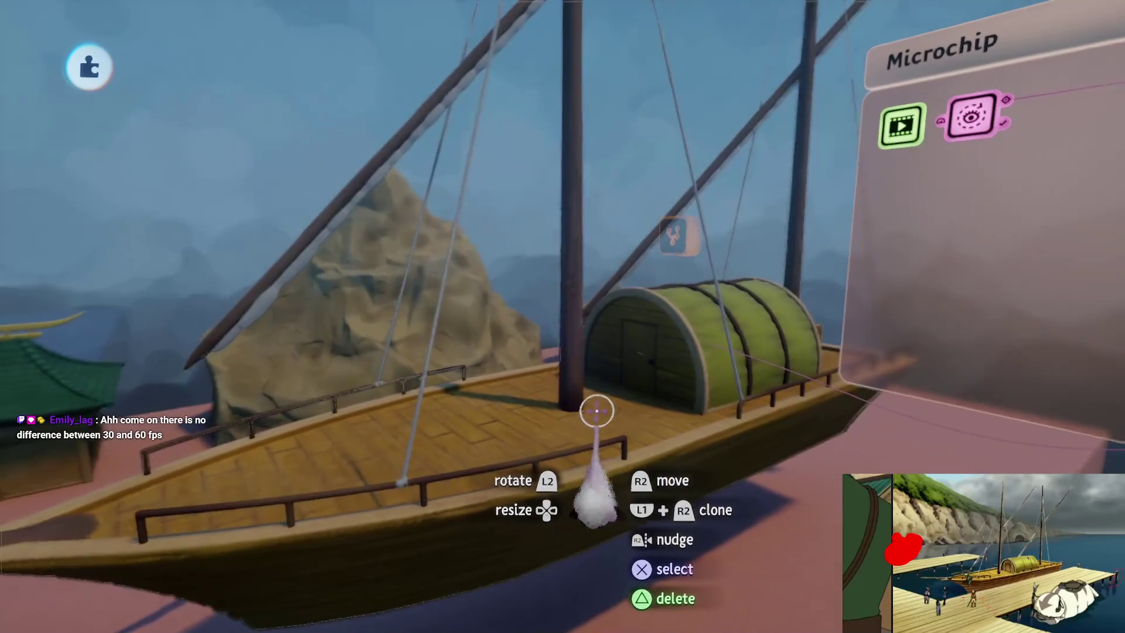
{"action": "key", "text": "Escape"}
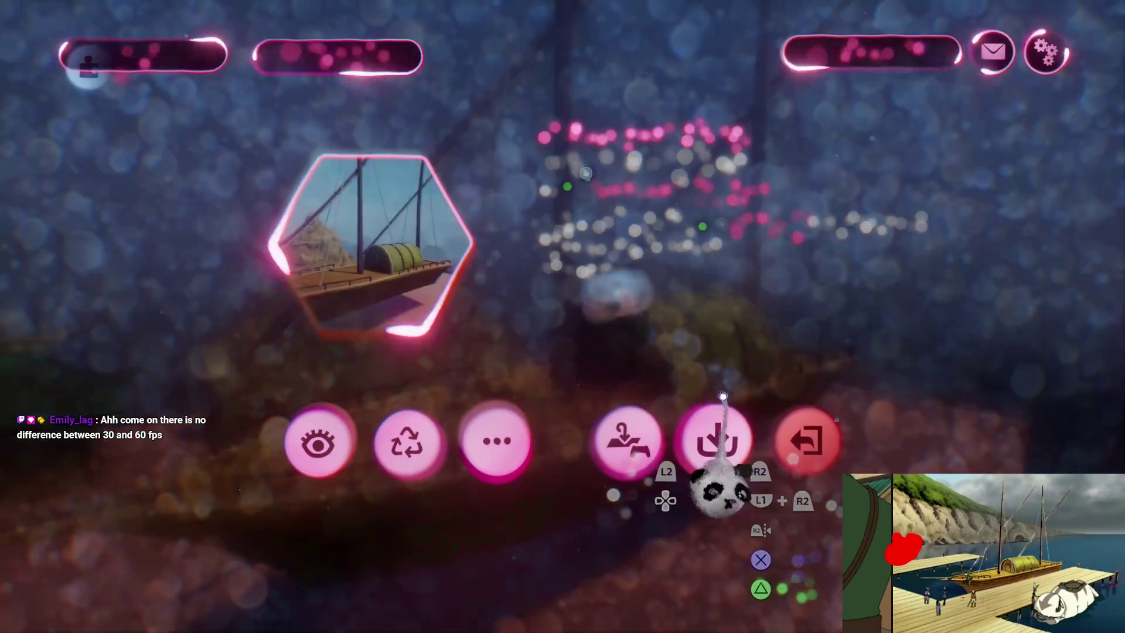
- Save The Storm Assets [B1E12] online as a private version
{"action": "left_click", "coordinate": [713, 439]}
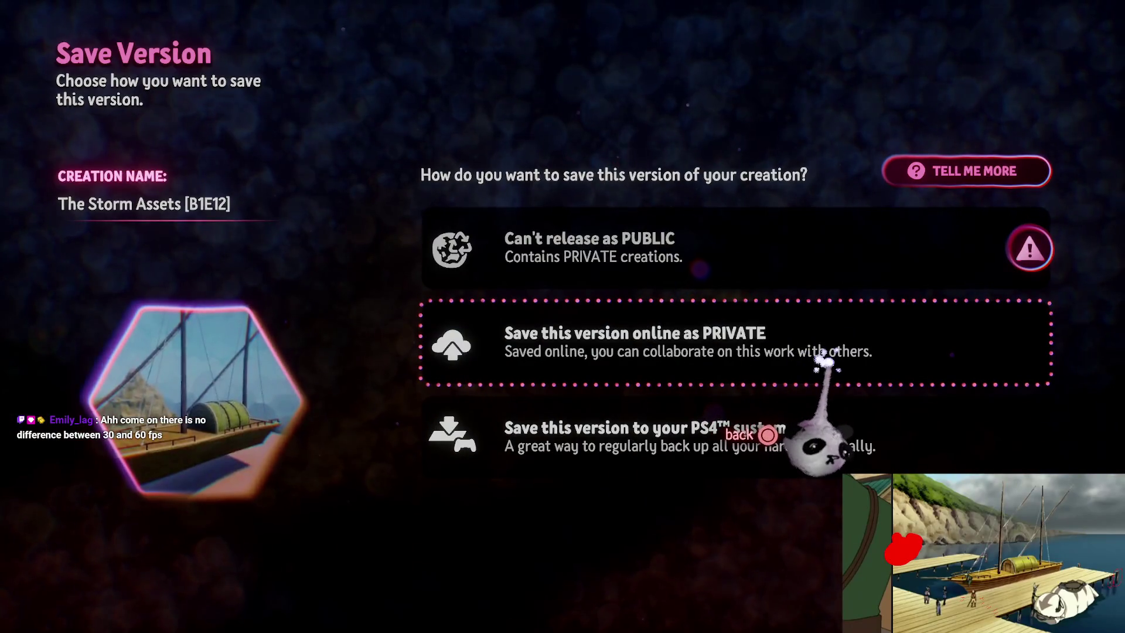
{"action": "left_click", "coordinate": [902, 345]}
{"action": "left_click", "coordinate": [1039, 61]}
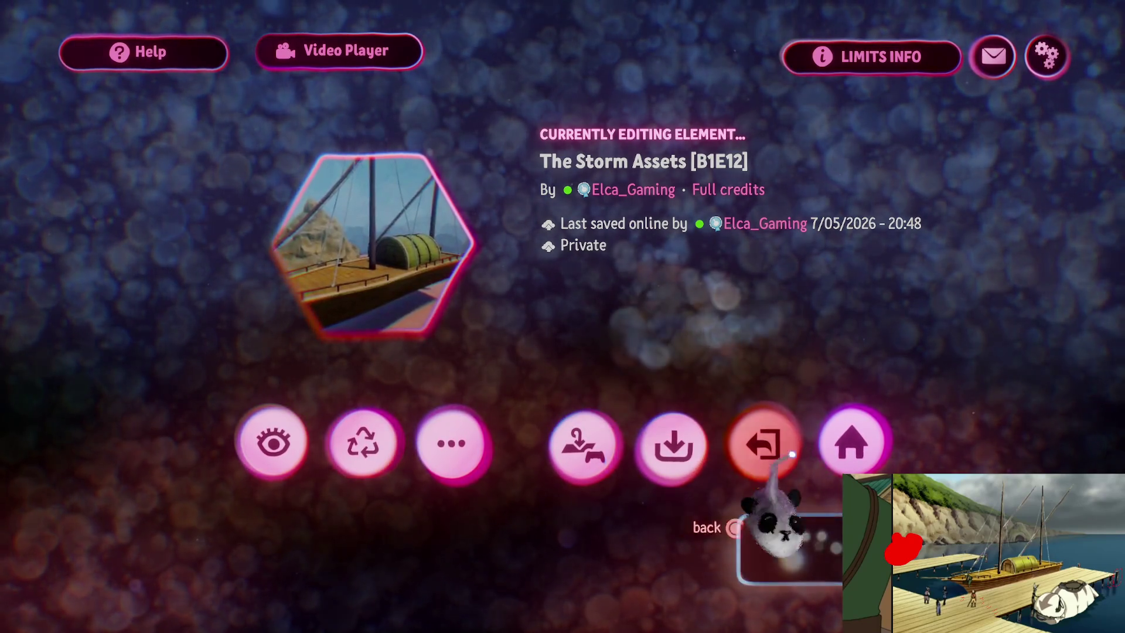
- Exit the ship creation and open The Storm [B1E12] from My Creations
{"action": "left_click", "coordinate": [762, 444]}
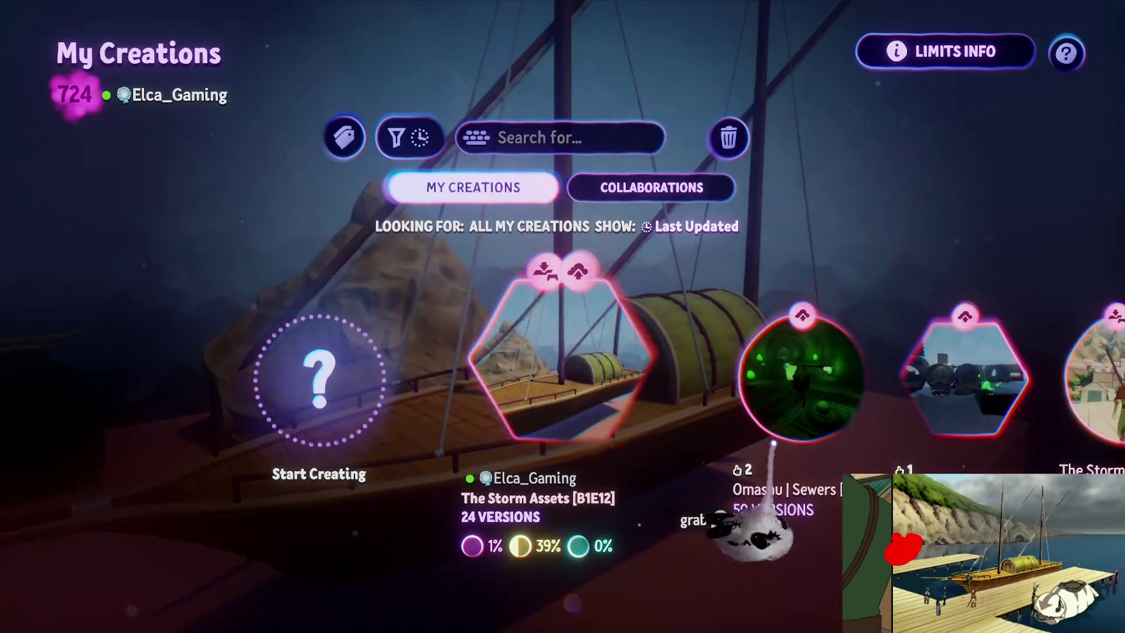
{"action": "key", "text": "Right"}
{"action": "key", "text": "Right"}
{"action": "key", "text": "Right"}
{"action": "left_click", "coordinate": [595, 410]}
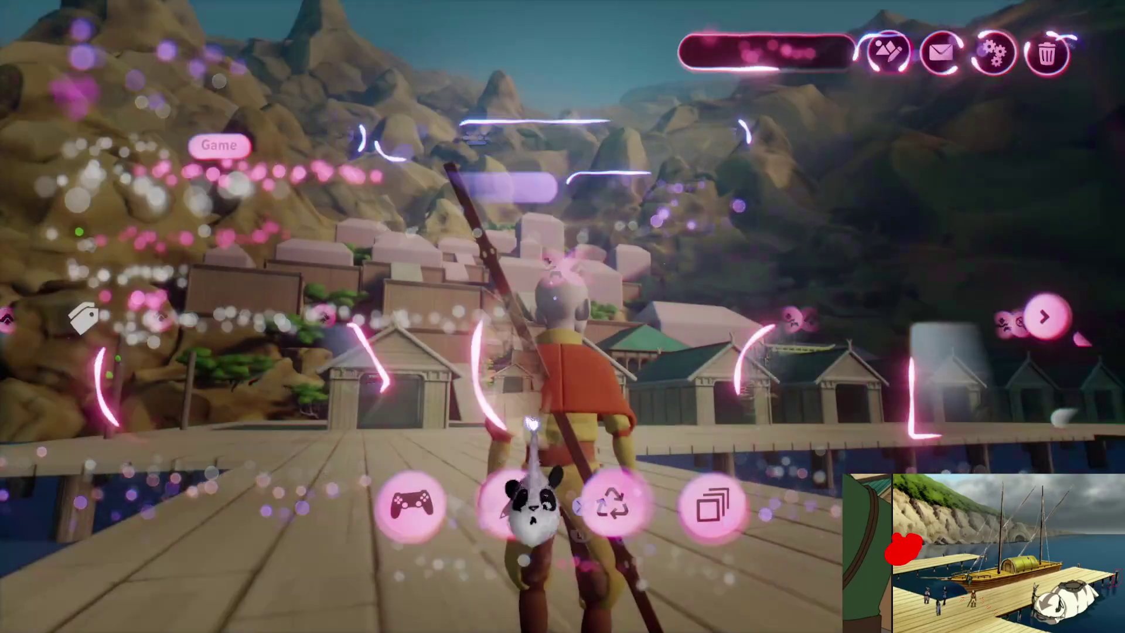
- Edit The Storm [B1E12] with grid snapping on and moor the ship beside the wooden pier
{"action": "left_click", "coordinate": [508, 527]}
{"action": "key", "text": "Escape"}
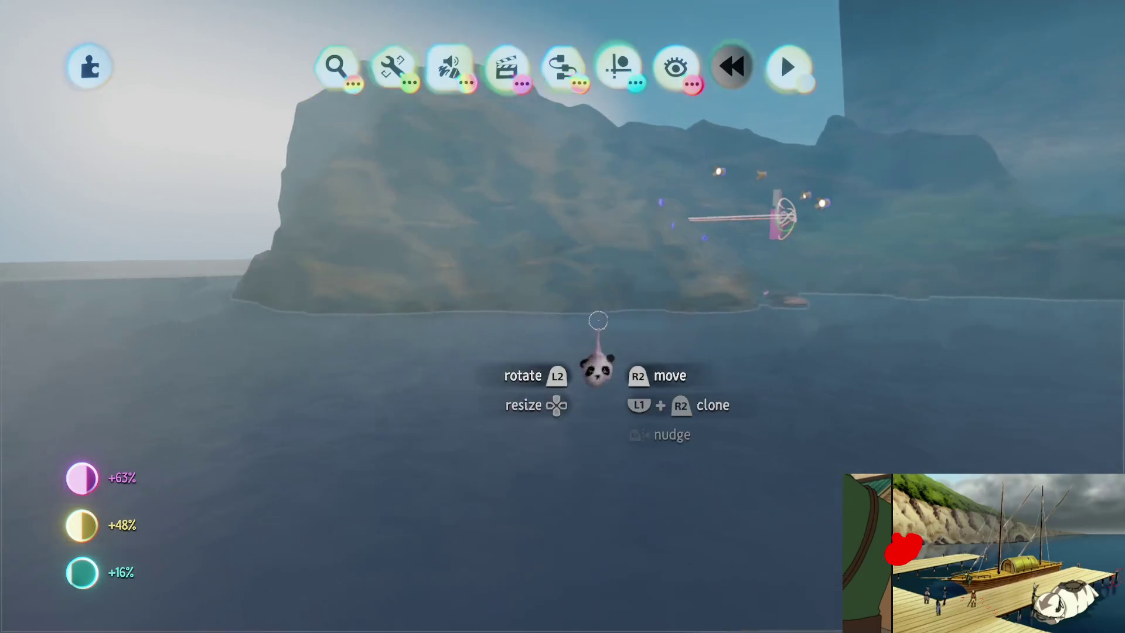
{"action": "left_click", "coordinate": [612, 76]}
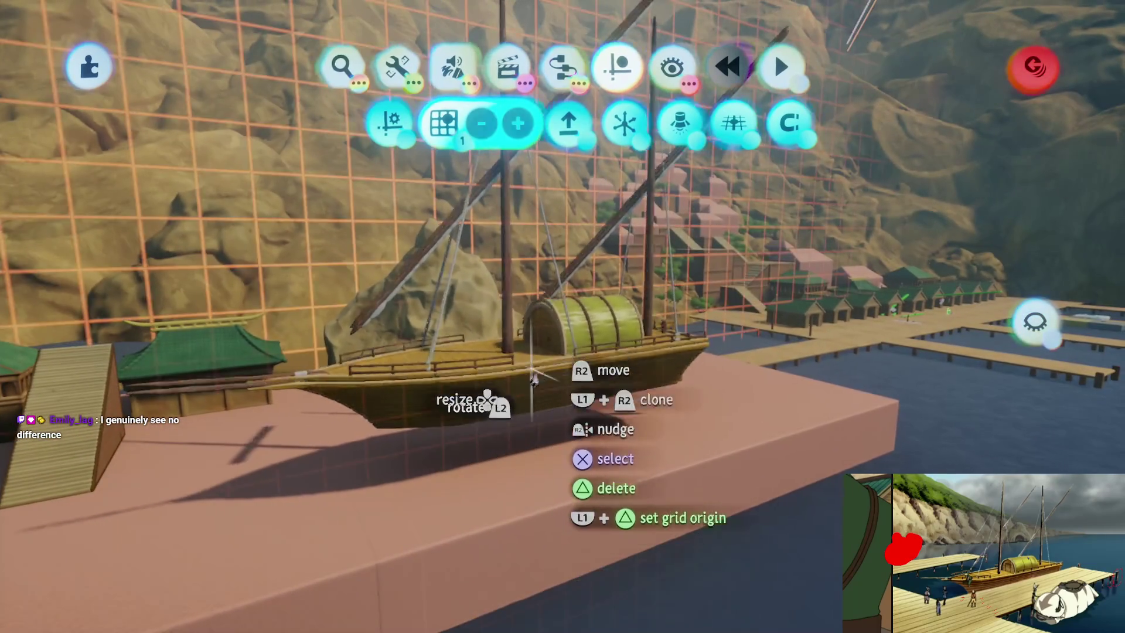
{"action": "mouse_move", "coordinate": [556, 375]}
{"action": "left_mouse_down"}
{"action": "mouse_move", "coordinate": [549, 410]}
{"action": "mouse_move", "coordinate": [541, 364]}
{"action": "mouse_move", "coordinate": [557, 427]}
{"action": "mouse_move", "coordinate": [574, 392]}
{"action": "mouse_move", "coordinate": [554, 387]}
{"action": "mouse_move", "coordinate": [559, 422]}
{"action": "mouse_move", "coordinate": [562, 410]}
{"action": "mouse_move", "coordinate": [641, 417]}
{"action": "mouse_move", "coordinate": [553, 410]}
{"action": "mouse_move", "coordinate": [533, 357]}
{"action": "mouse_move", "coordinate": [540, 326]}
{"action": "mouse_move", "coordinate": [577, 364]}
{"action": "mouse_move", "coordinate": [602, 213]}
{"action": "mouse_move", "coordinate": [619, 202]}
{"action": "mouse_move", "coordinate": [621, 414]}
{"action": "mouse_move", "coordinate": [648, 447]}
{"action": "mouse_move", "coordinate": [648, 372]}
{"action": "mouse_move", "coordinate": [604, 349]}
{"action": "left_mouse_up"}
{"action": "left_click_drag", "start_coordinate": [608, 387], "coordinate": [609, 394]}
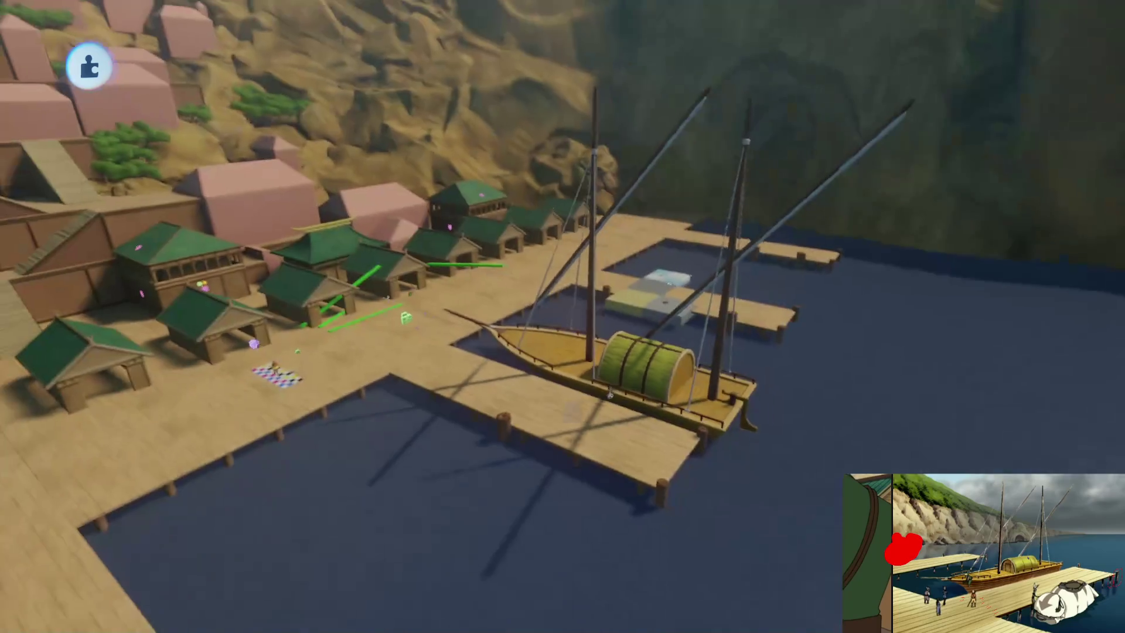
- Play-test the harbour, running and jumping between the dock and the ship's deck
{"action": "key", "text": "Escape"}
{"action": "left_click", "coordinate": [319, 444]}
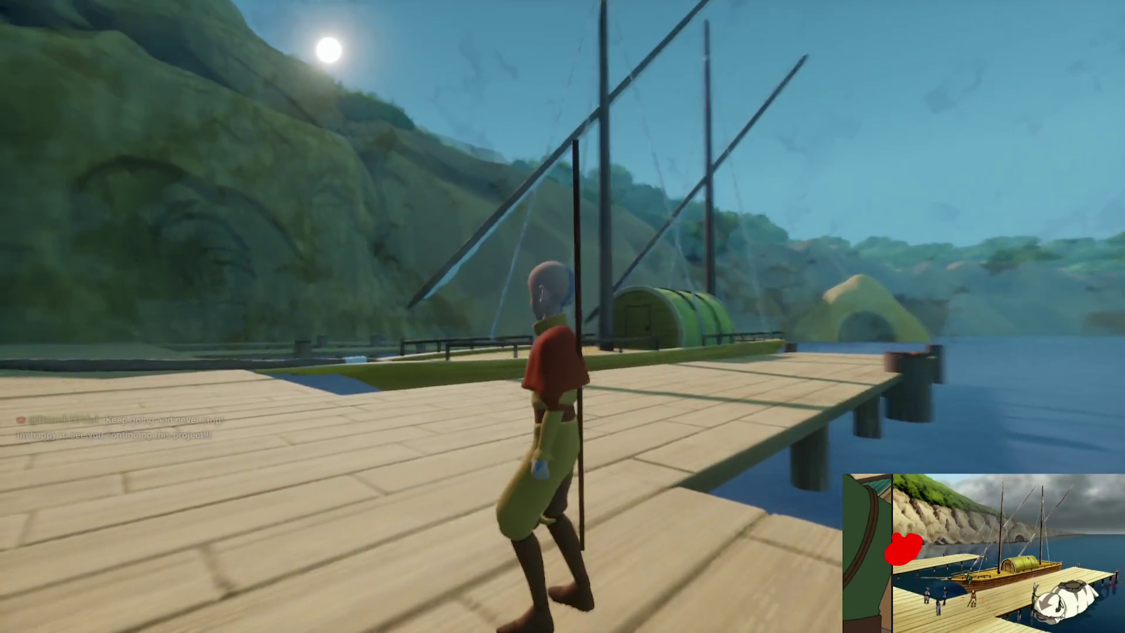
{"action": "key", "text": "w"}
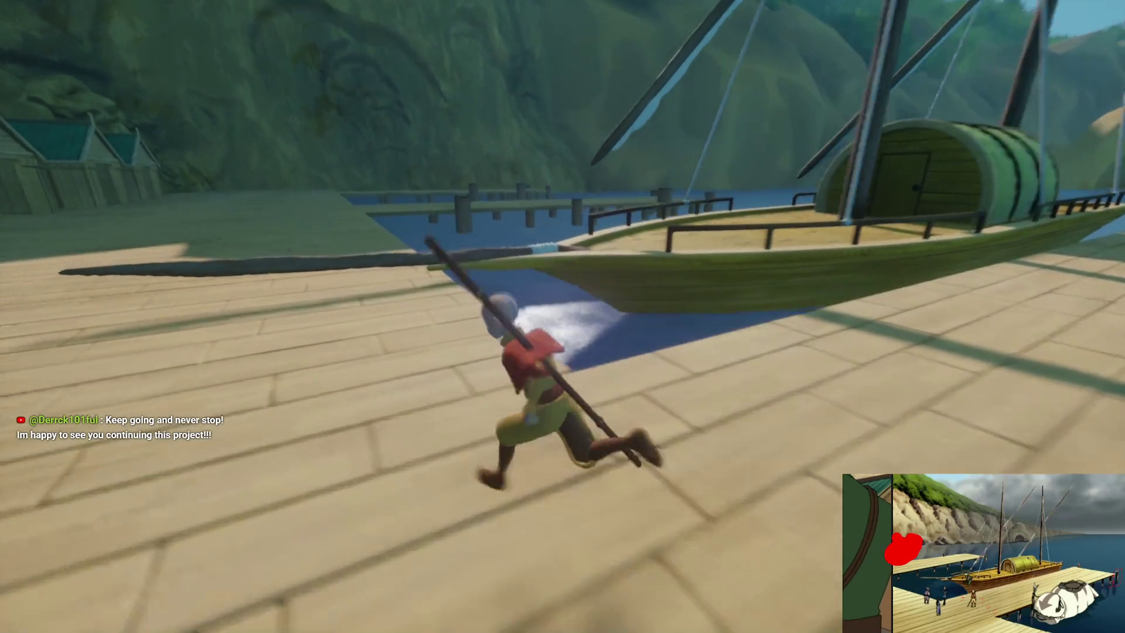
{"action": "key", "text": "space"}
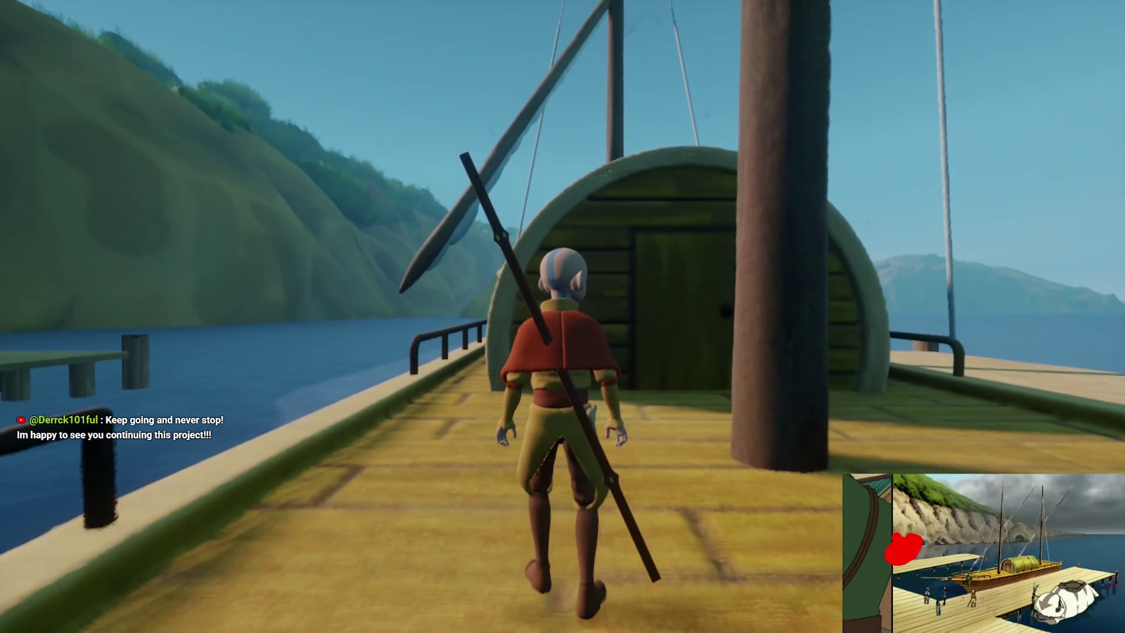
{"action": "key", "text": "a"}
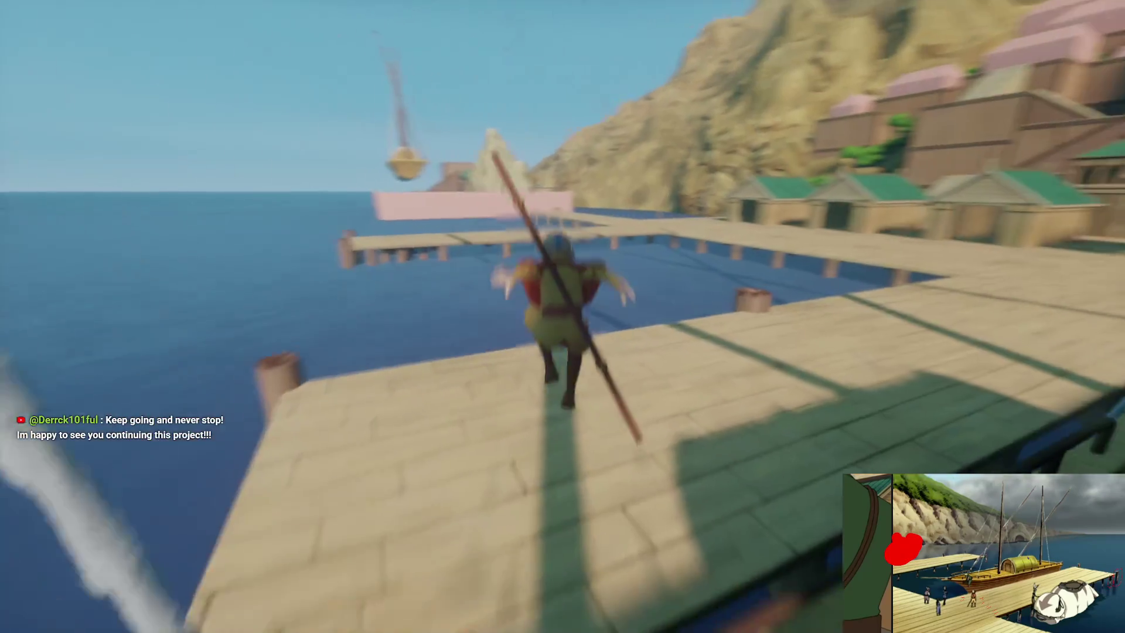
{"action": "key", "text": "space"}
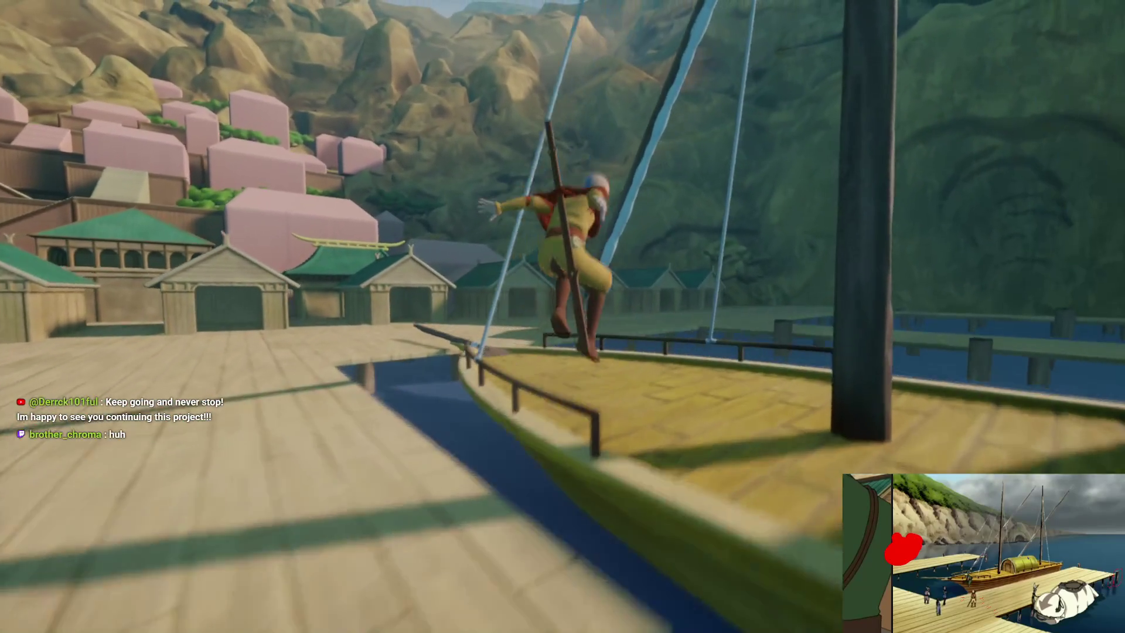
{"action": "key", "text": "space"}
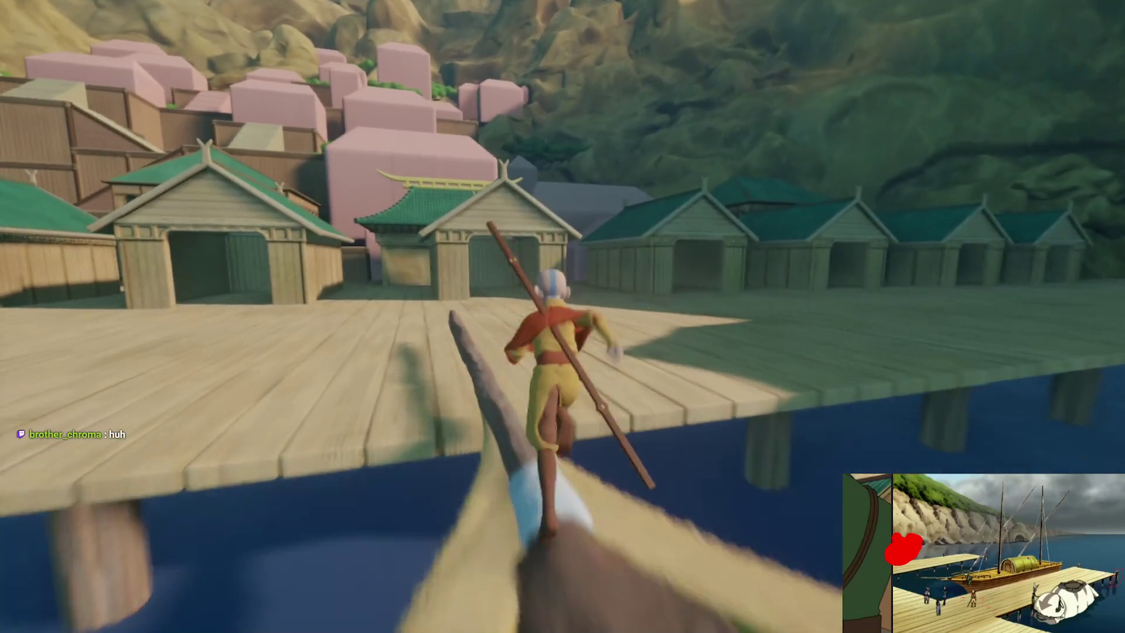
{"action": "key", "text": "space"}
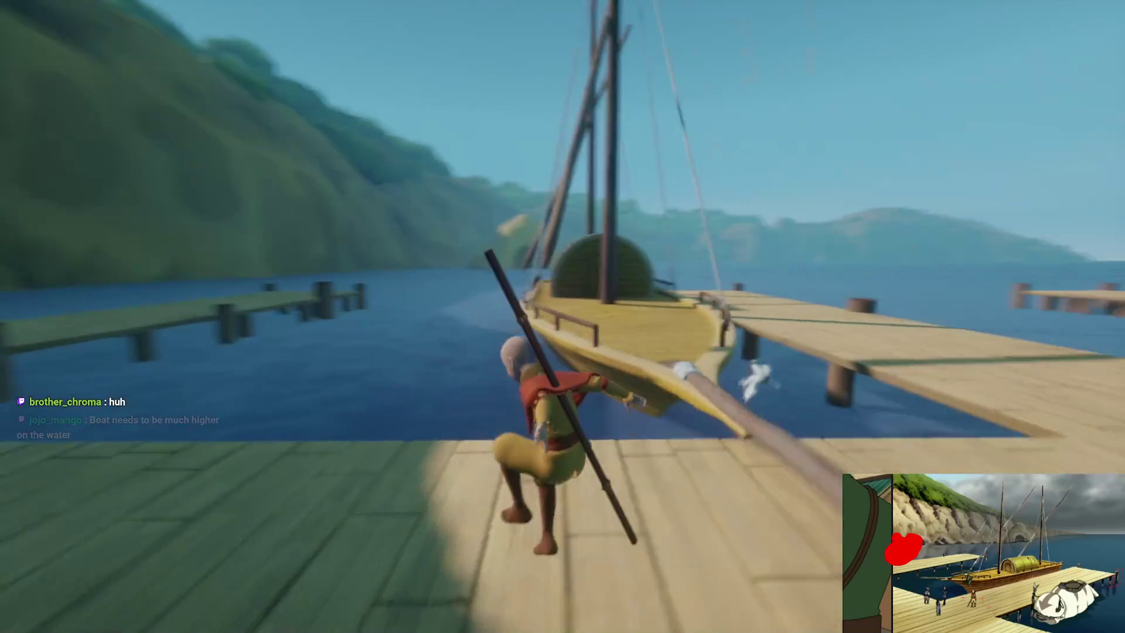
{"action": "key", "text": "space"}
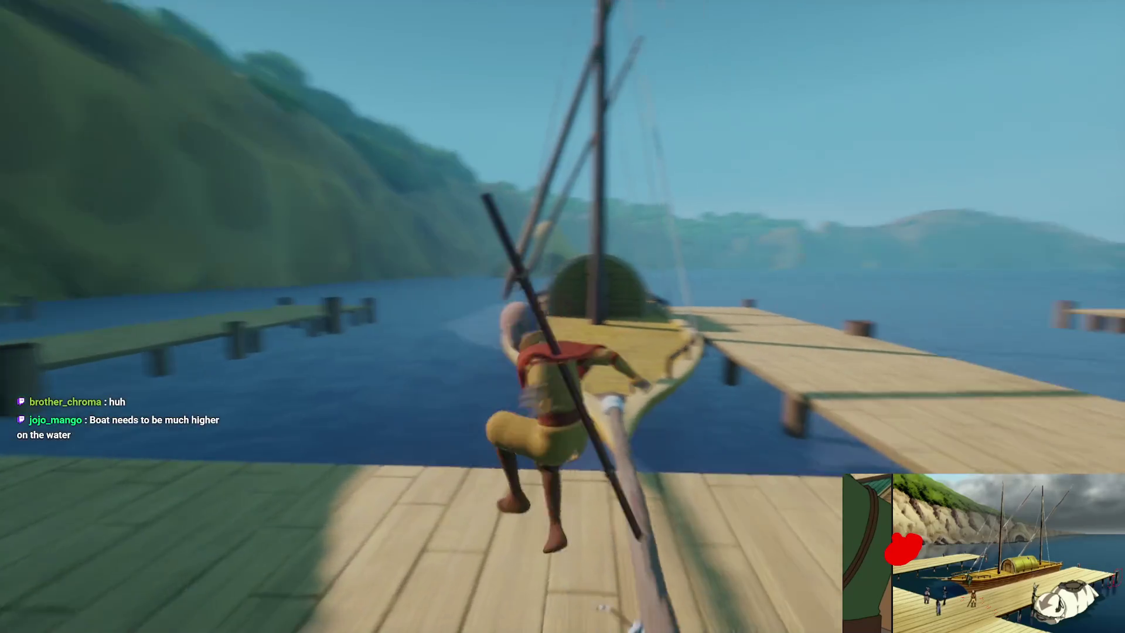
{"action": "key", "text": "Escape"}
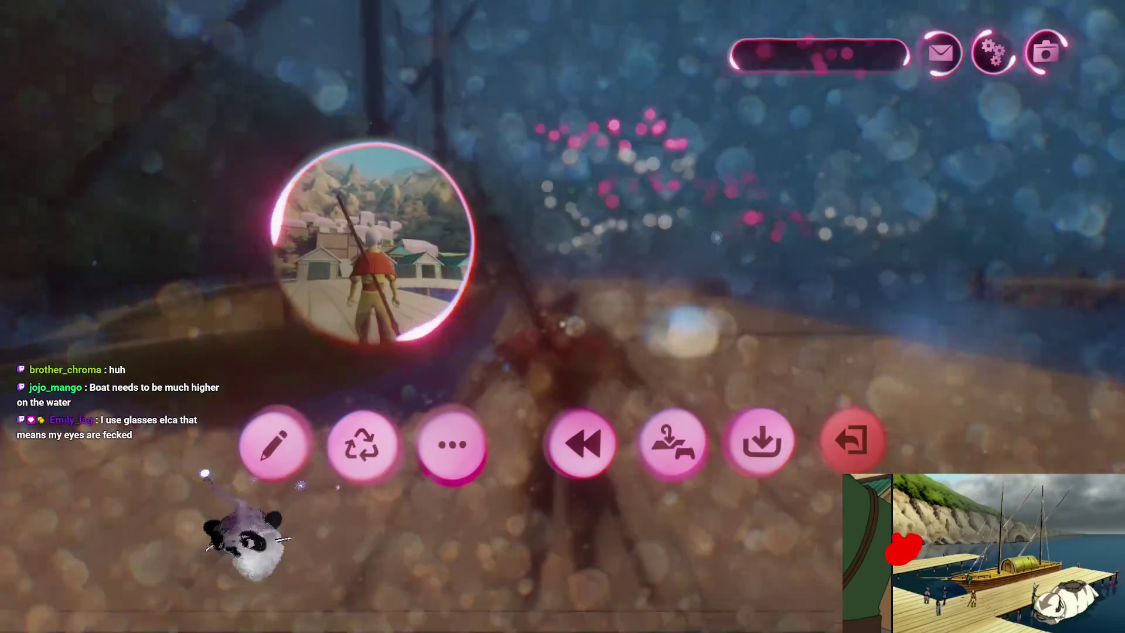
- Inspect the moored ship up close in edit mode, then resume play-testing
{"action": "left_click", "coordinate": [271, 445]}
{"action": "mouse_move", "coordinate": [590, 361]}
{"action": "left_mouse_down"}
{"action": "mouse_move", "coordinate": [617, 377]}
{"action": "mouse_move", "coordinate": [620, 283]}
{"action": "mouse_move", "coordinate": [571, 306]}
{"action": "mouse_move", "coordinate": [578, 366]}
{"action": "mouse_move", "coordinate": [595, 324]}
{"action": "left_mouse_up"}
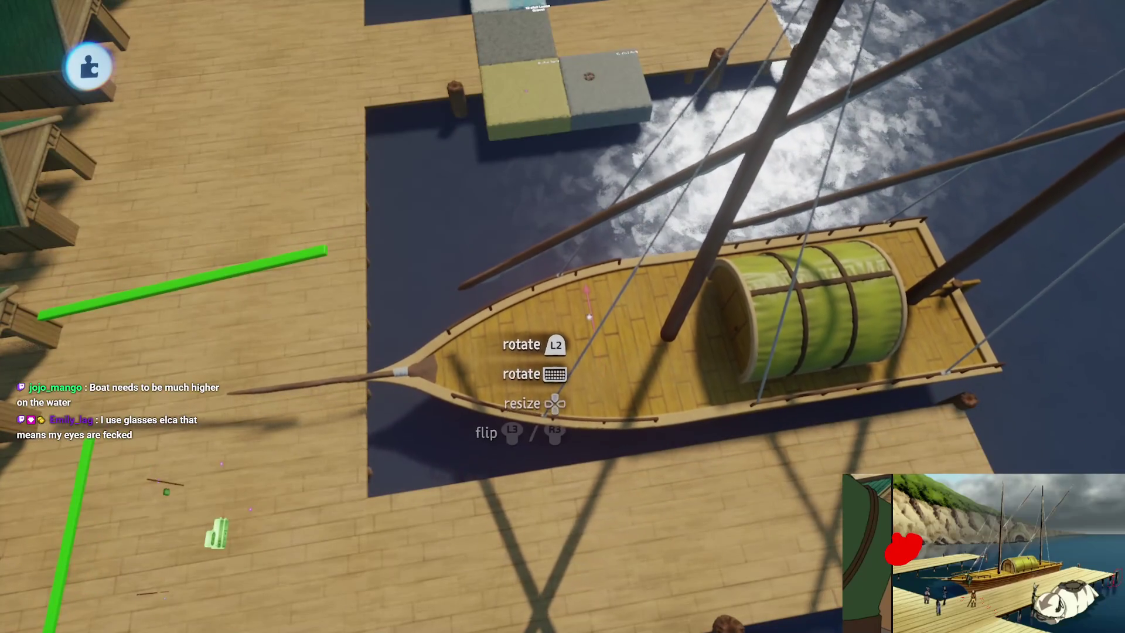
{"action": "key", "text": "Escape"}
{"action": "key", "text": "Return"}
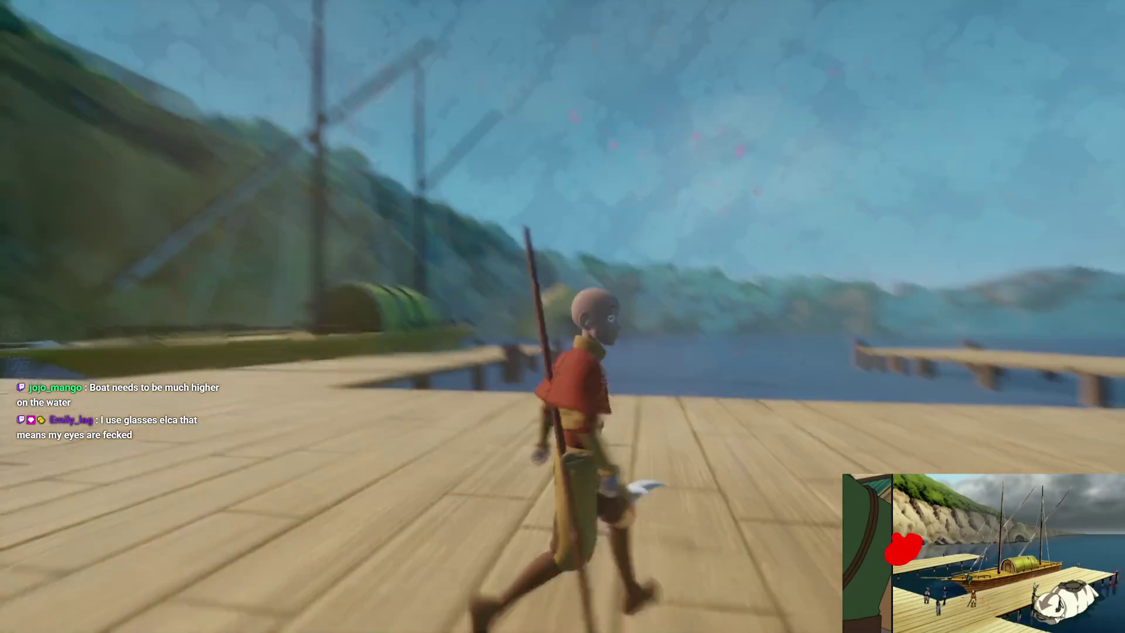